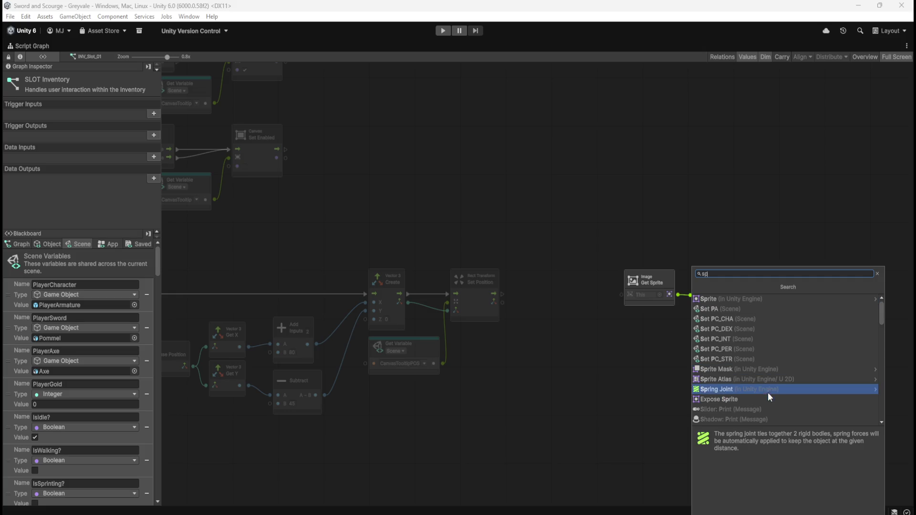
Step: From the Image Get Sprite output, add a Sprite Get Name node from the Sprite category
click(747, 298)
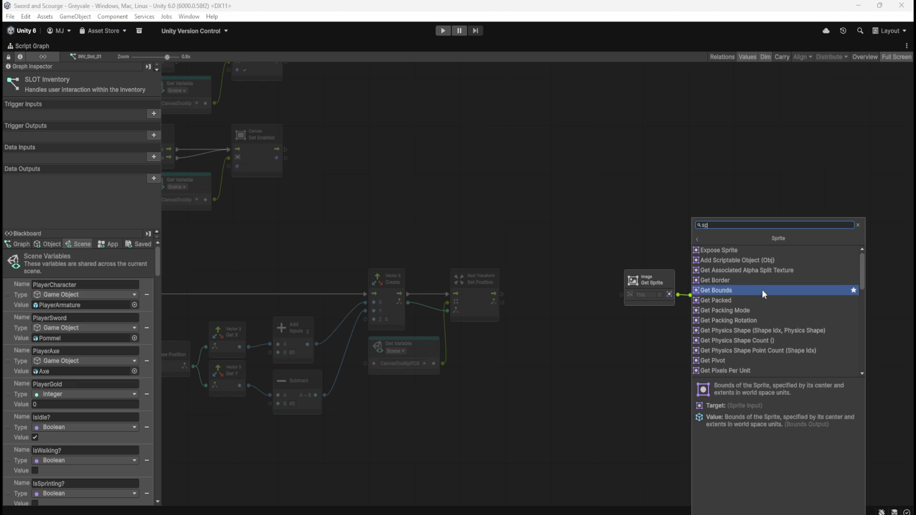
scroll(757, 310, down, 3)
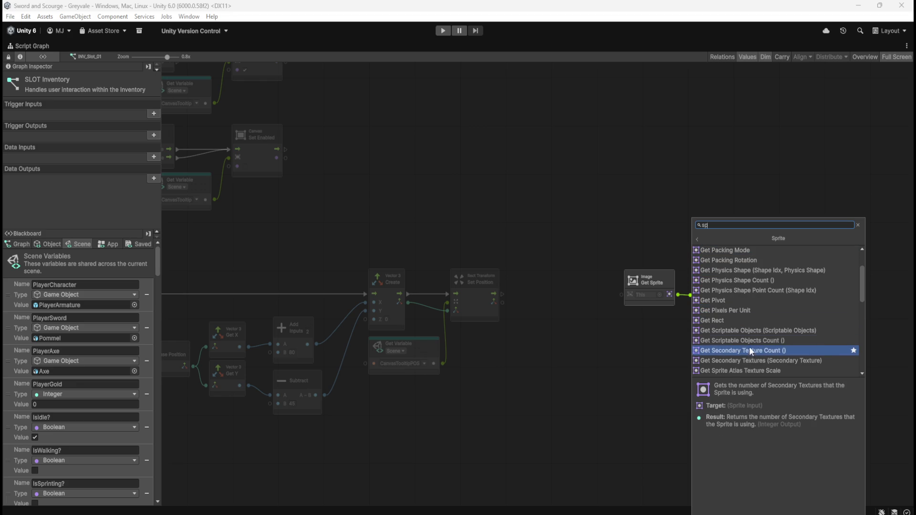
scroll(763, 337, down, 3)
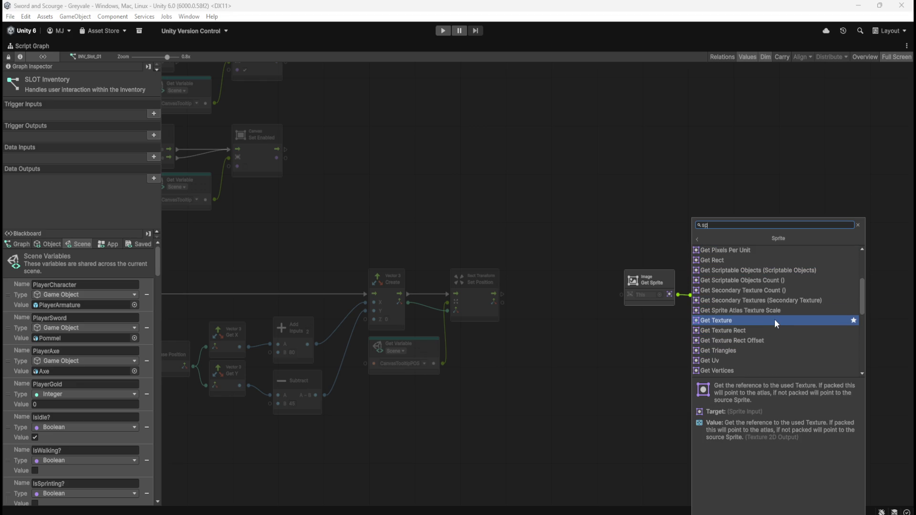
scroll(760, 334, down, 2)
scroll(760, 334, down, 2)
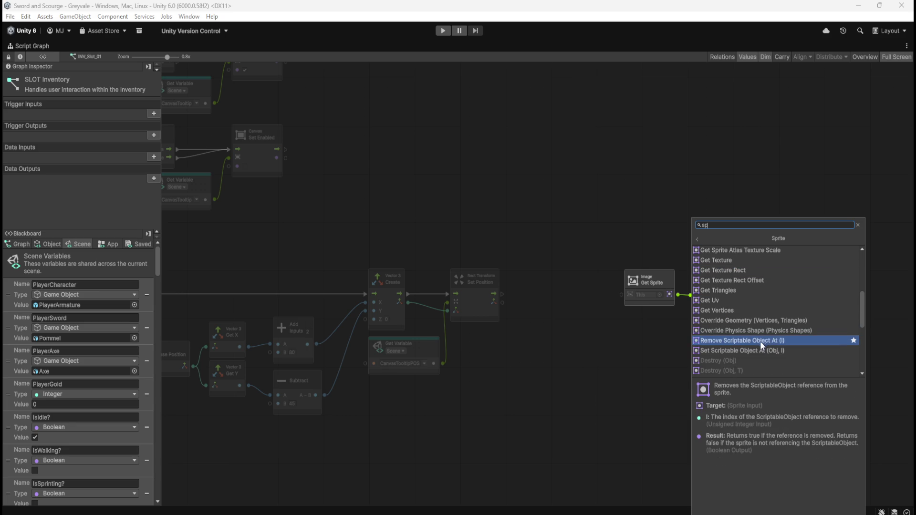
scroll(773, 326, up, 3)
scroll(772, 322, up, 4)
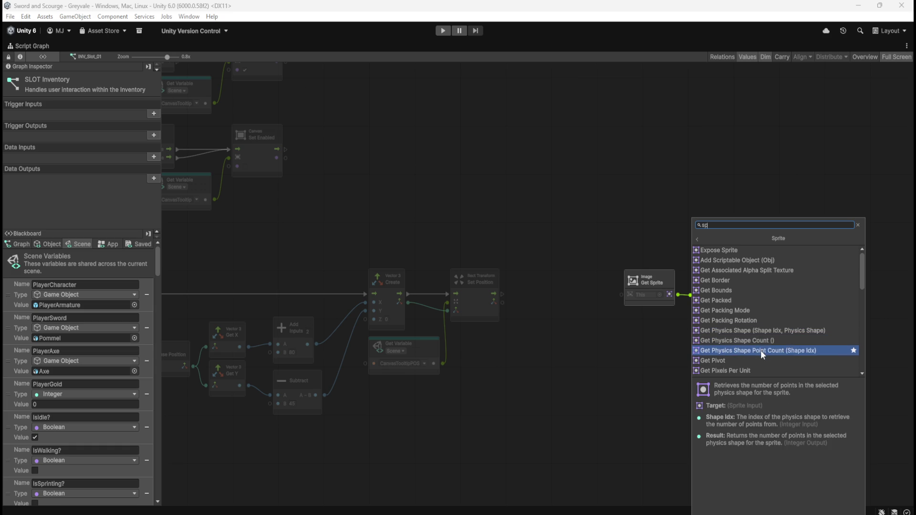
scroll(758, 371, down, 1)
scroll(757, 371, down, 1)
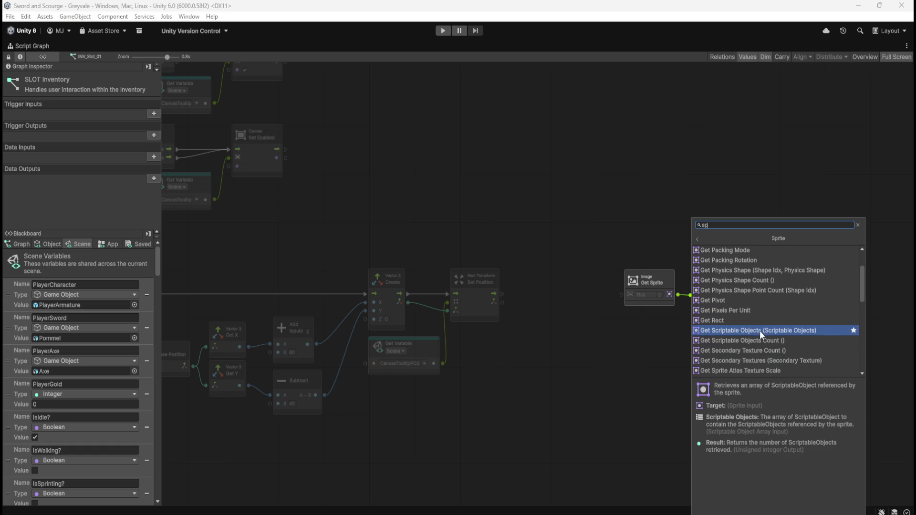
scroll(762, 359, down, 2)
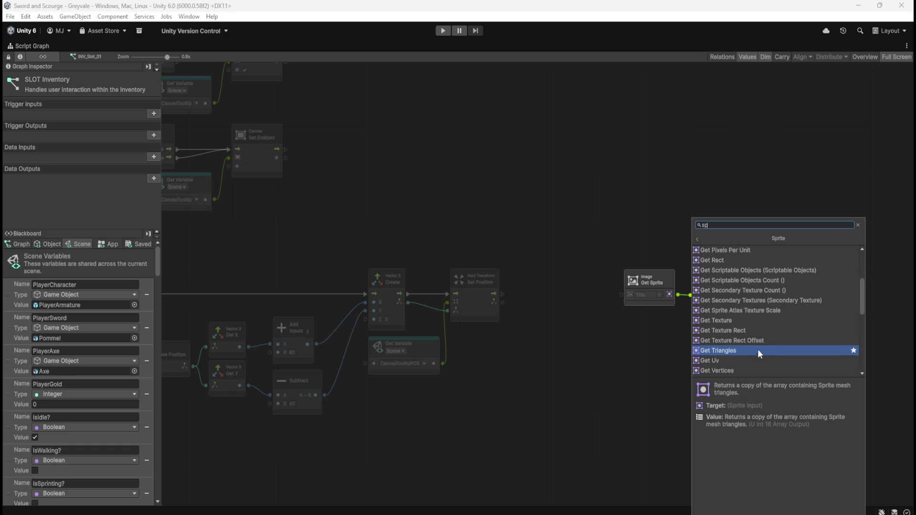
scroll(750, 372, down, 3)
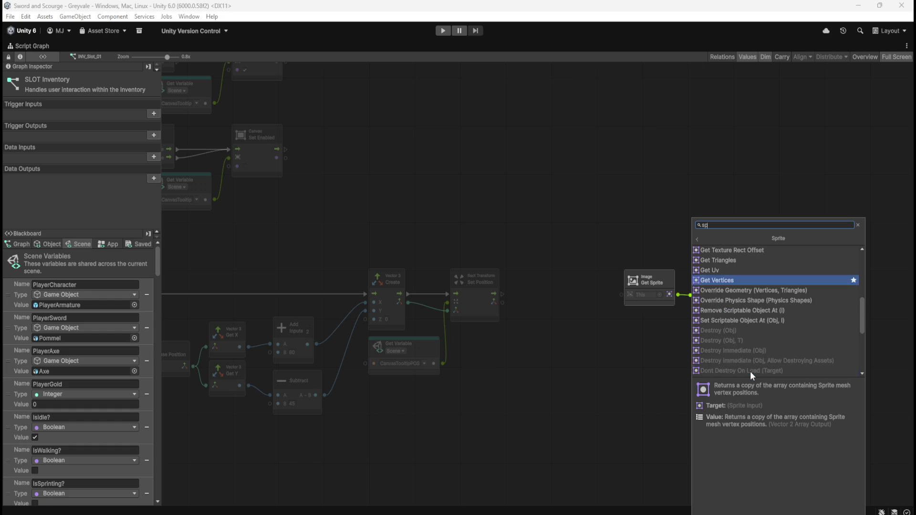
scroll(750, 313, down, 2)
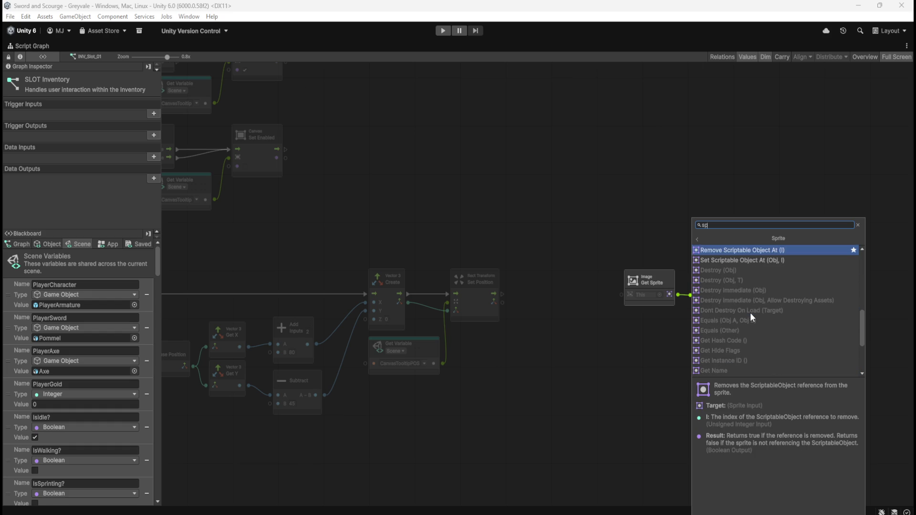
scroll(751, 313, down, 1)
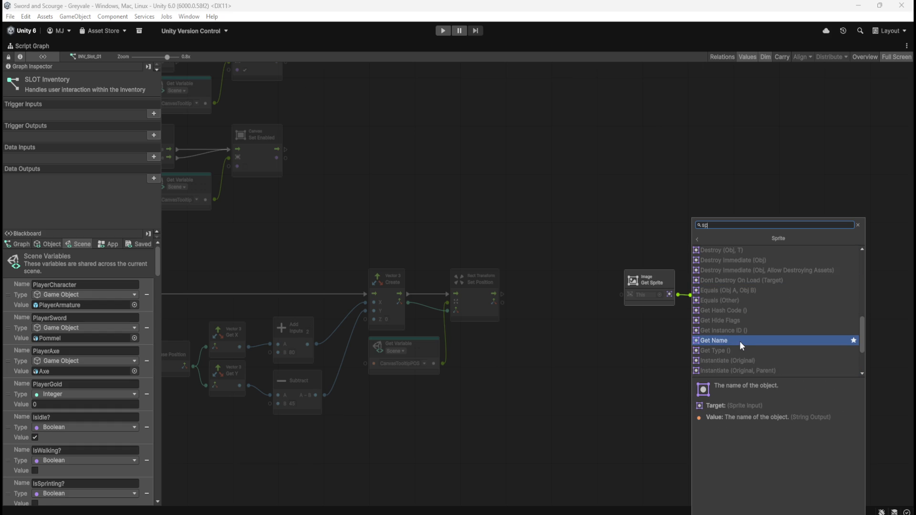
click(739, 342)
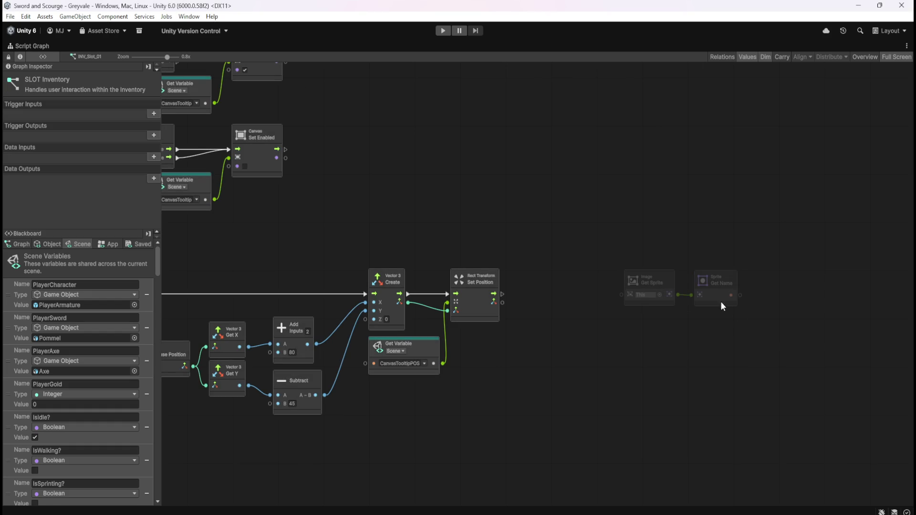
Step: Move the Image Get Sprite and Sprite Get Name nodes down-left, below the tooltip positioning nodes
mouse_move(663, 245)
mouse_down()
mouse_move(700, 287)
mouse_move(690, 342)
mouse_move(645, 372)
mouse_move(616, 368)
mouse_up()
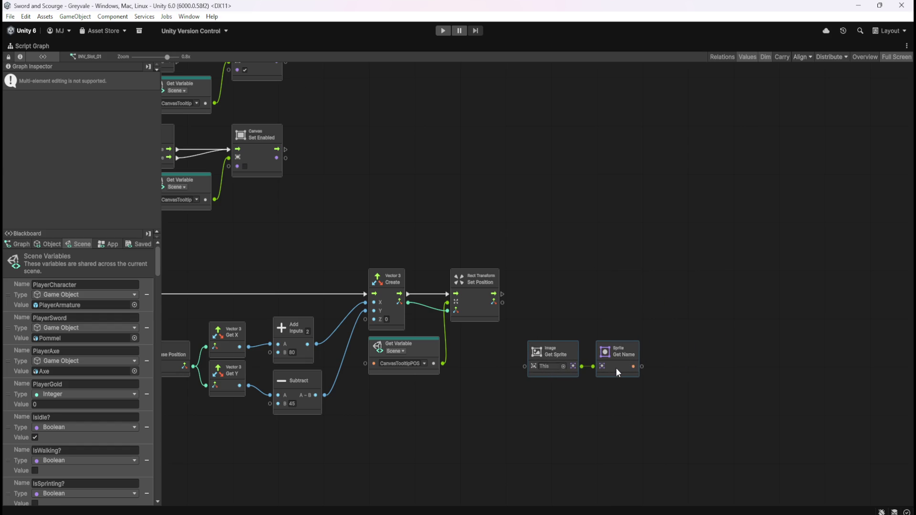
click(621, 317)
mouse_move(620, 317)
mouse_down()
mouse_move(685, 262)
mouse_move(749, 261)
mouse_move(723, 249)
mouse_up()
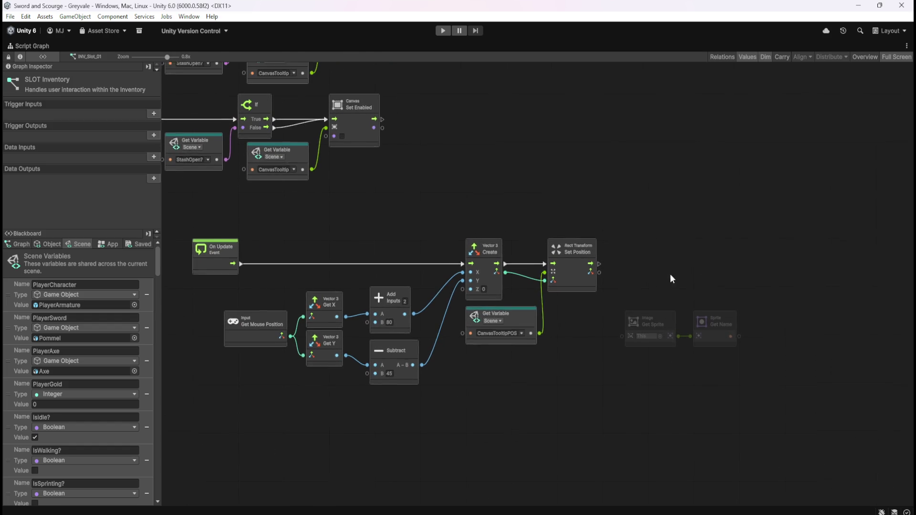
mouse_move(632, 302)
mouse_down()
mouse_move(666, 350)
mouse_move(630, 349)
mouse_move(639, 366)
mouse_up()
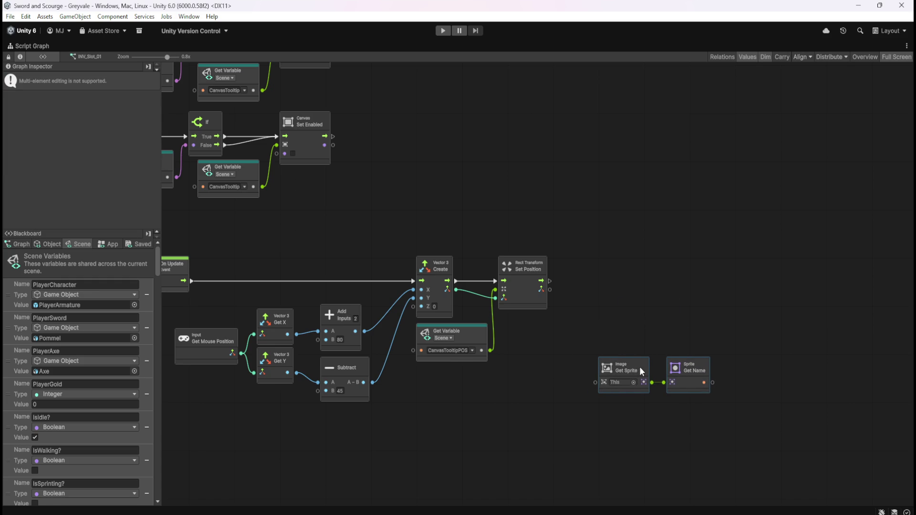
click(642, 310)
Step: Recenter the graph, scroll the Blackboard, and bring up the Excel inventory ID sheet
key(Home)
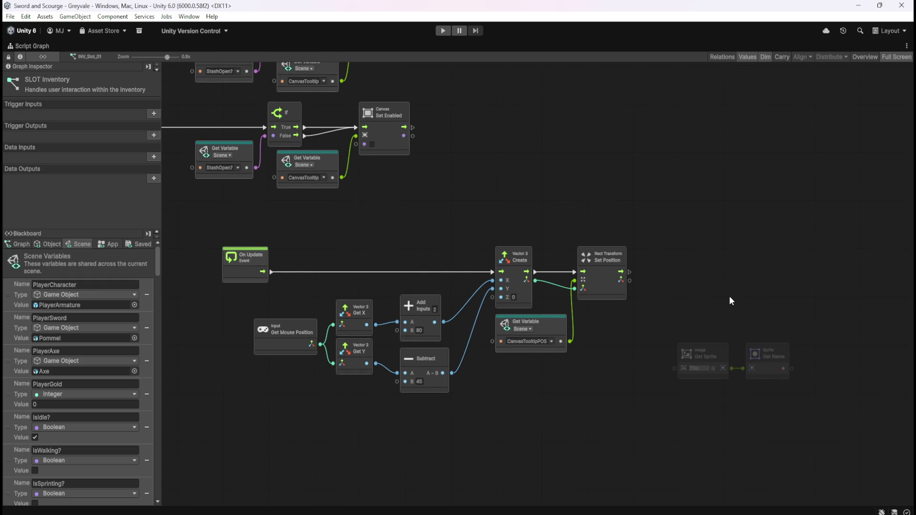
scroll(116, 434, down, 5)
drag(156, 259, 184, 501)
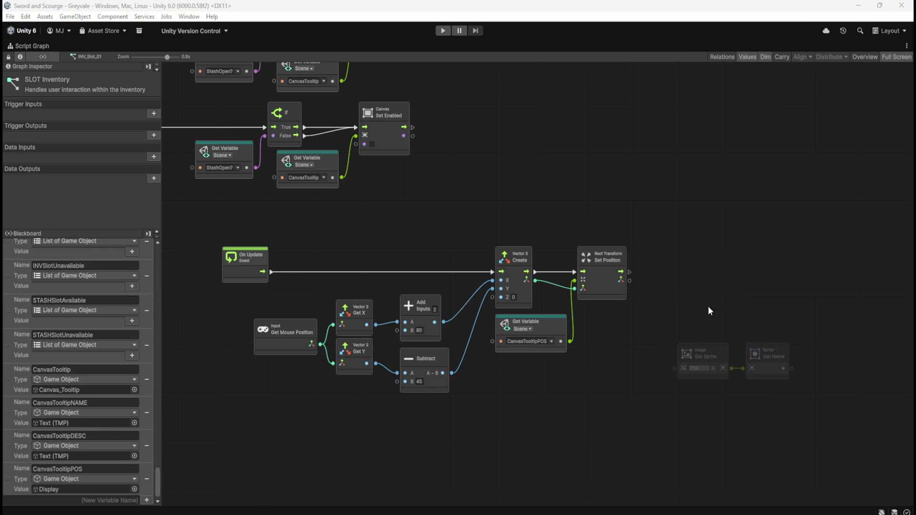
drag(756, 295, 705, 289)
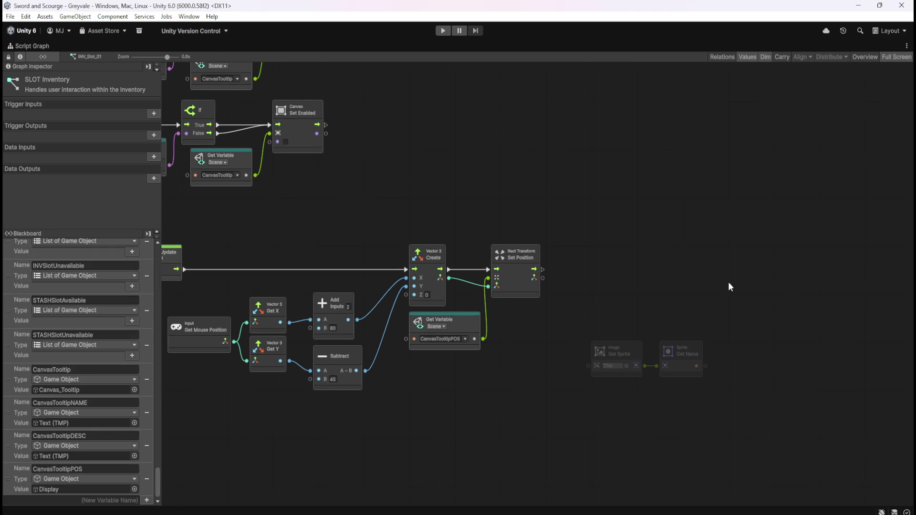
key(alt+Tab)
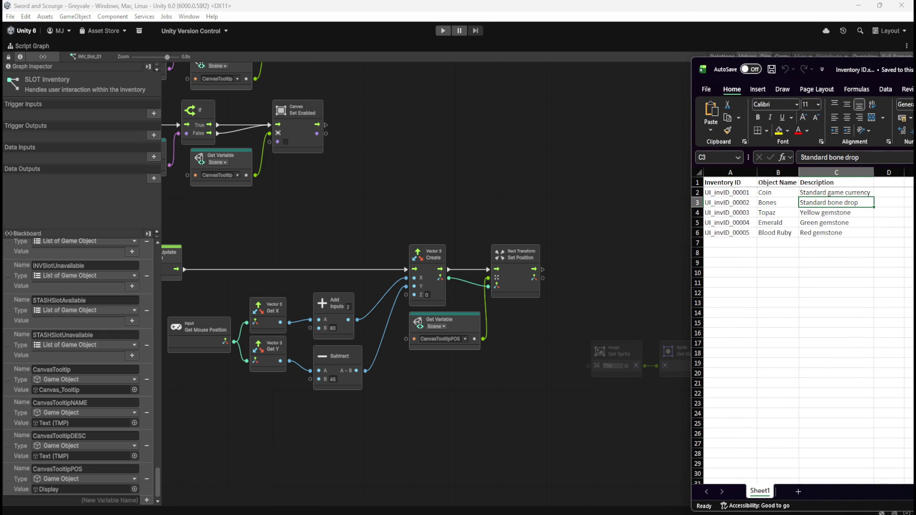
key(alt+Tab)
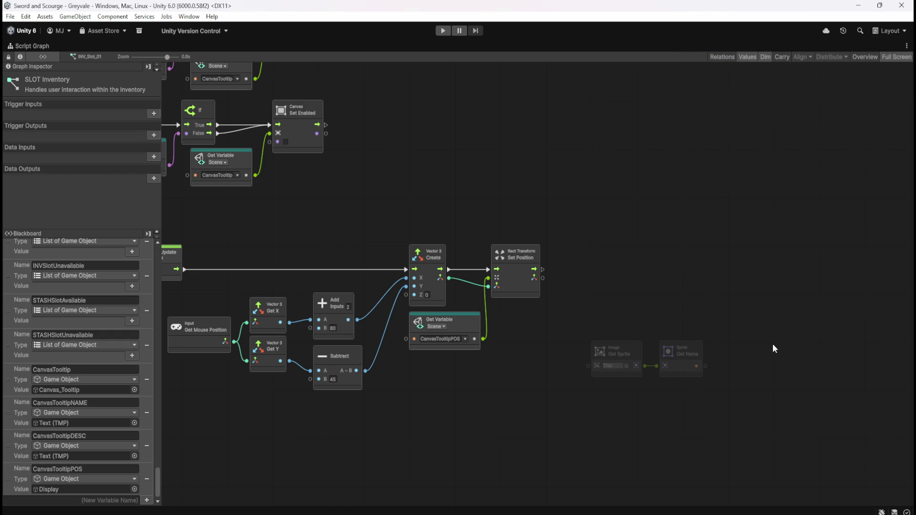
Step: Drag CanvasTooltipNAME and CanvasTooltipDESC from the Blackboard as Get Variable nodes
mouse_move(677, 320)
mouse_down()
mouse_move(698, 319)
mouse_move(706, 349)
mouse_move(671, 350)
mouse_up()
click(698, 306)
drag(699, 306, 658, 324)
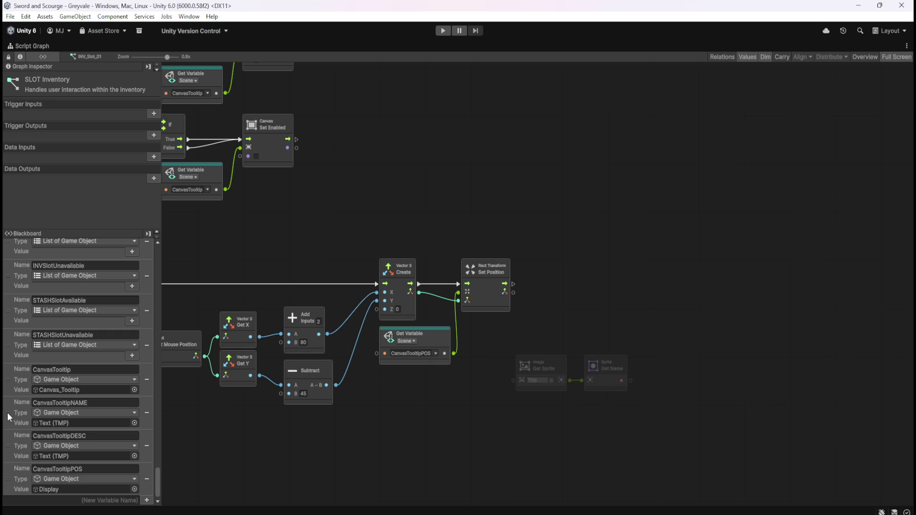
mouse_move(7, 413)
mouse_down()
mouse_move(487, 337)
mouse_move(580, 291)
mouse_up()
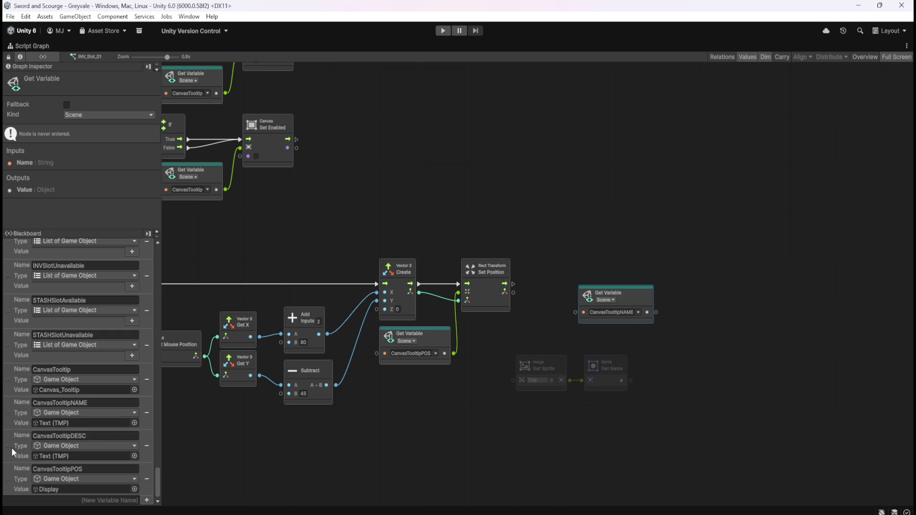
mouse_move(12, 449)
mouse_down()
mouse_move(687, 364)
mouse_move(668, 347)
mouse_up()
mouse_move(645, 294)
mouse_down()
mouse_move(722, 299)
mouse_move(737, 328)
mouse_up()
click(740, 329)
Step: Lower the sprite nodes and stack the NAME and DESC getters above them
mouse_move(562, 347)
mouse_down()
mouse_move(597, 374)
mouse_move(608, 421)
mouse_move(626, 433)
mouse_up()
drag(657, 259, 741, 382)
mouse_move(717, 313)
mouse_down()
mouse_move(625, 307)
mouse_move(580, 322)
mouse_up()
click(594, 264)
mouse_move(595, 265)
mouse_down()
mouse_move(628, 261)
mouse_move(645, 273)
mouse_move(650, 262)
mouse_up()
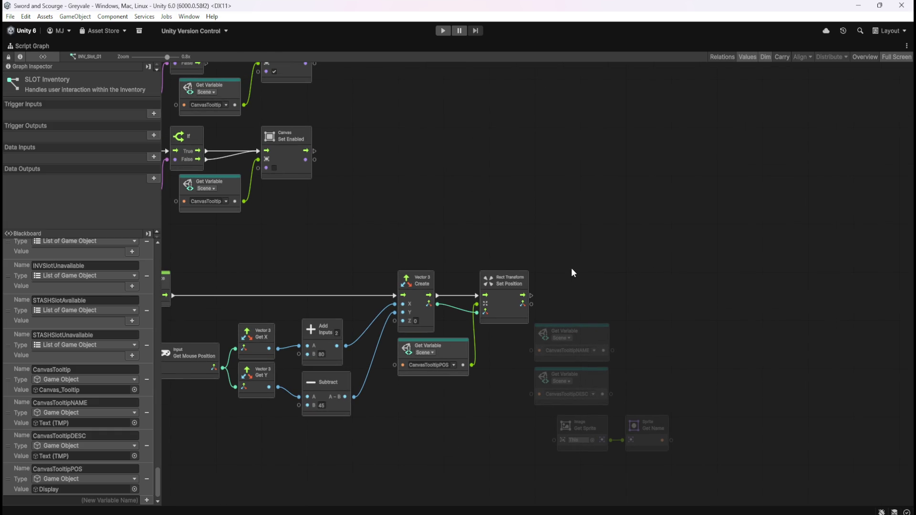
drag(535, 297, 640, 295)
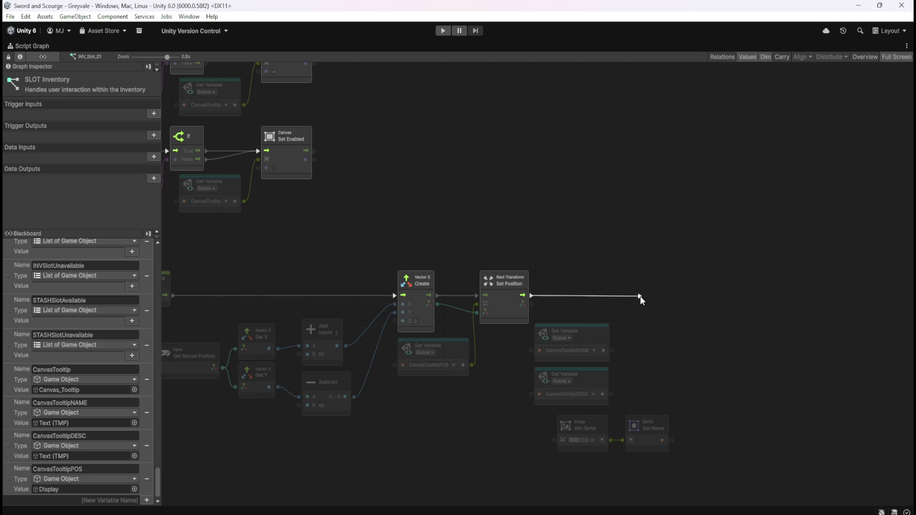
Step: Create an If node from Set Position's flow output by searching 'if'
drag(639, 296, 640, 294)
drag(640, 295, 641, 295)
text(if)
key(Return)
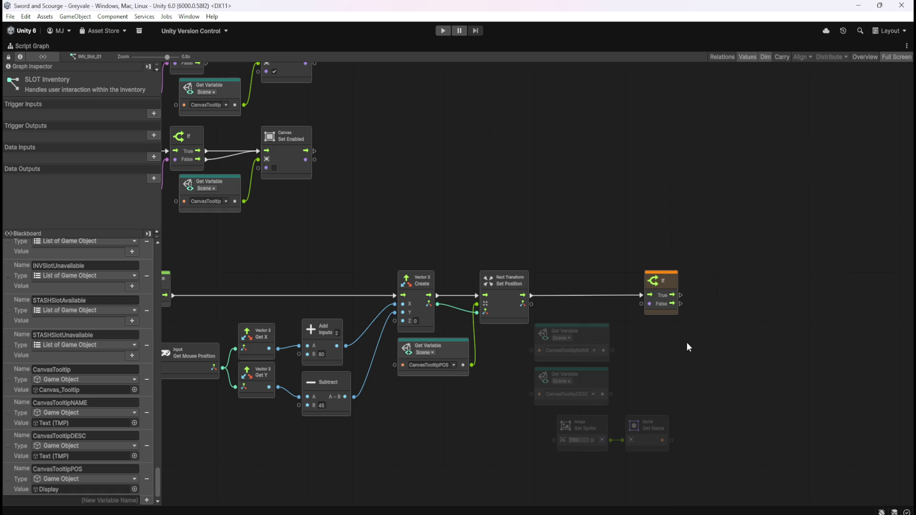
drag(696, 344, 598, 336)
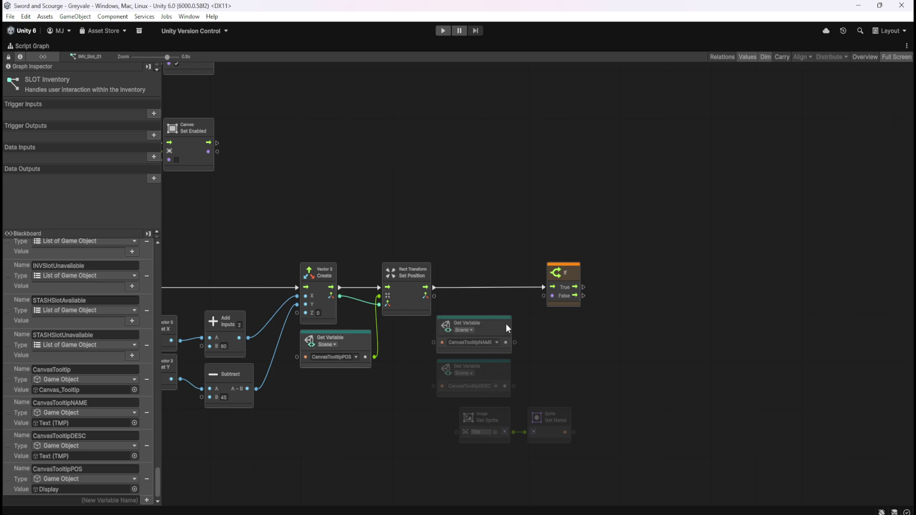
drag(574, 432, 589, 436)
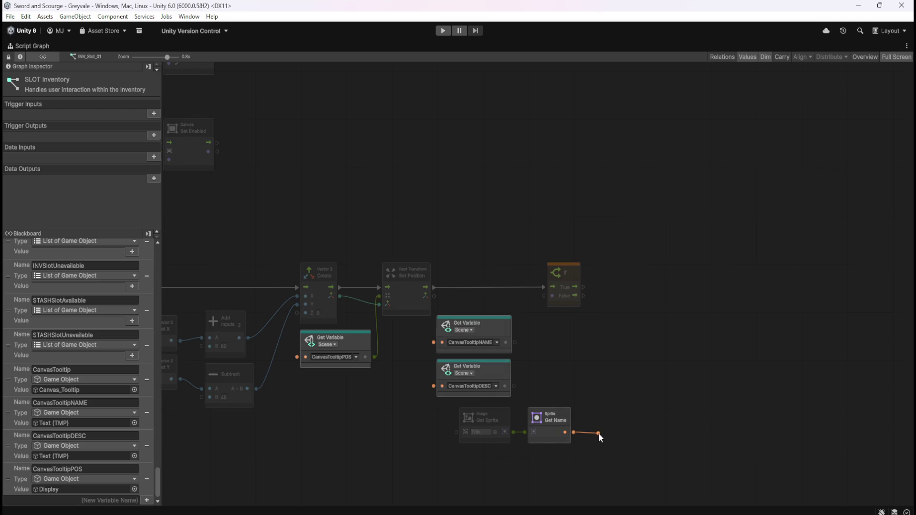
Step: Add a String Equals node comparing the sprite name against UI_invID_00002
drag(600, 432, 600, 432)
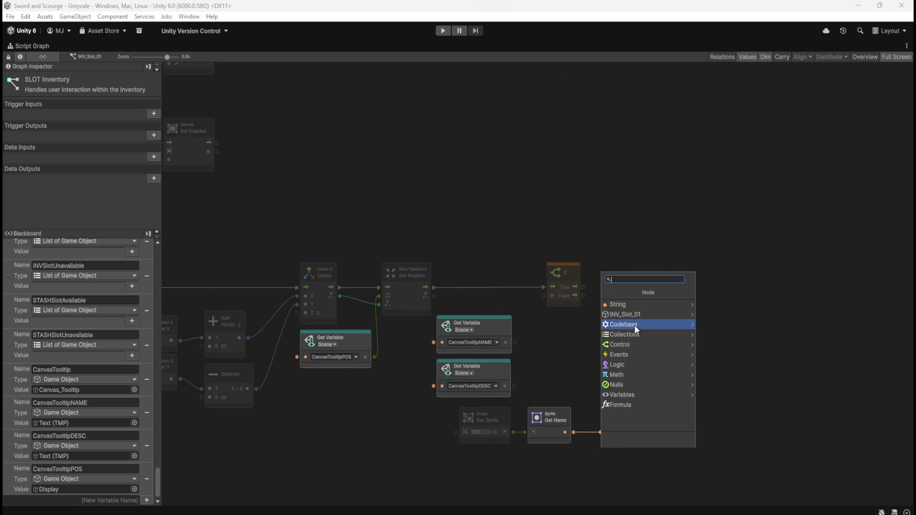
click(645, 304)
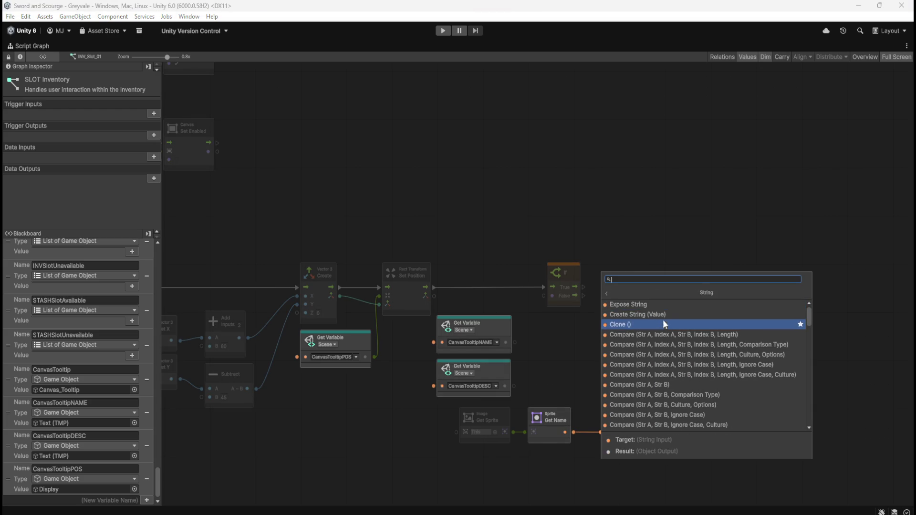
scroll(676, 373, down, 5)
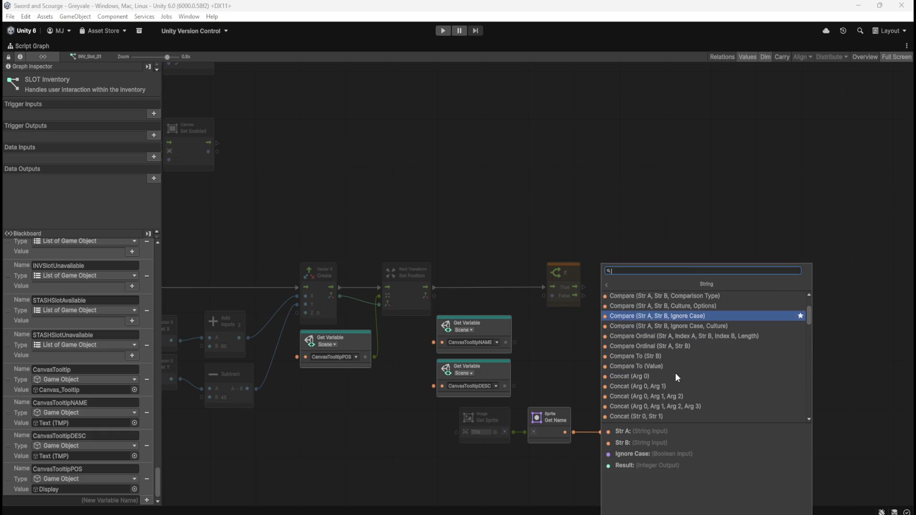
scroll(674, 373, down, 5)
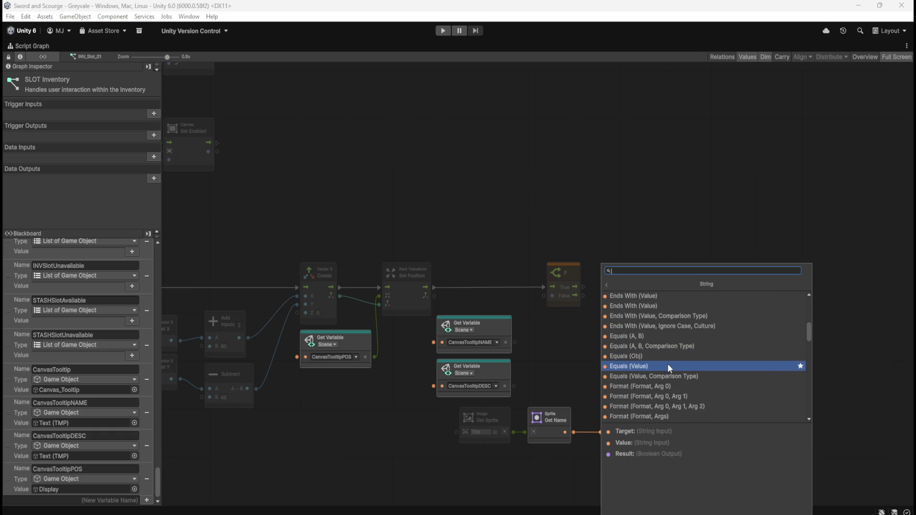
click(669, 366)
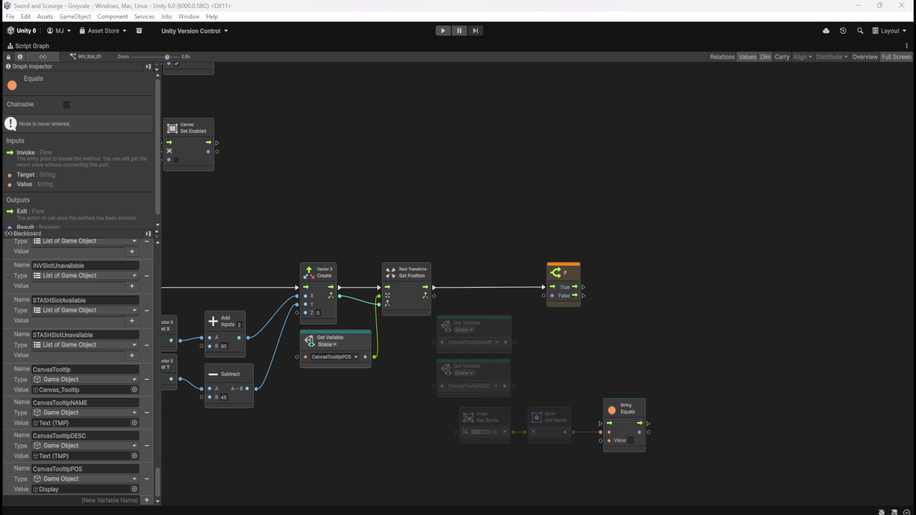
text(UI_invID_00002)
click(652, 357)
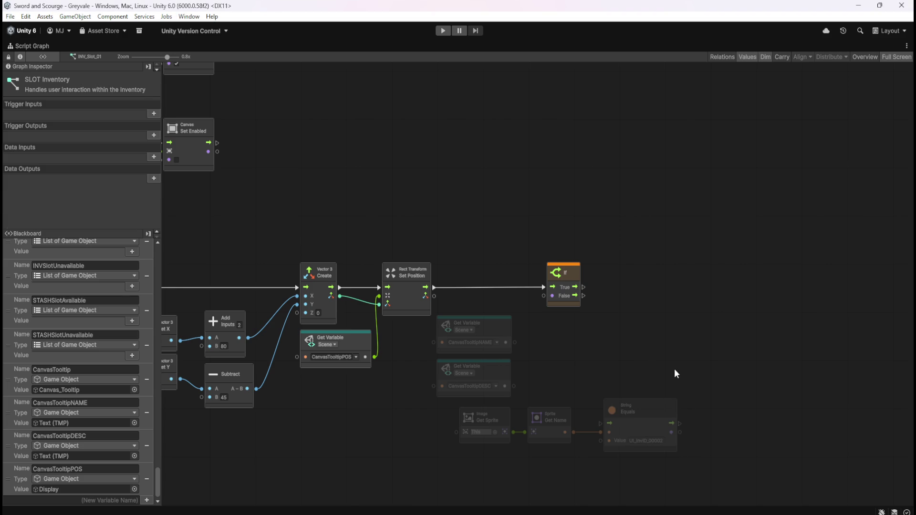
mouse_move(435, 287)
mouse_down()
mouse_move(608, 380)
mouse_move(602, 423)
mouse_move(595, 400)
mouse_up()
drag(629, 328, 667, 327)
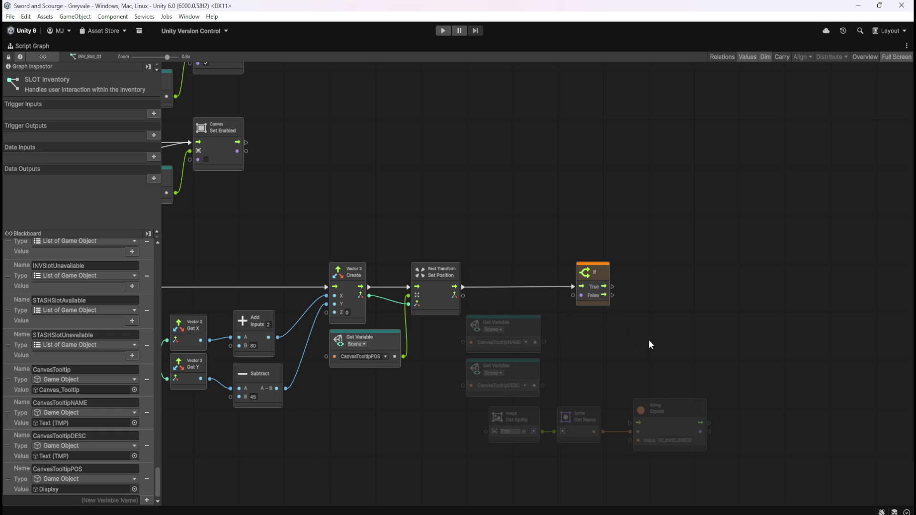
mouse_move(628, 334)
mouse_down()
mouse_move(746, 324)
mouse_move(586, 308)
mouse_up()
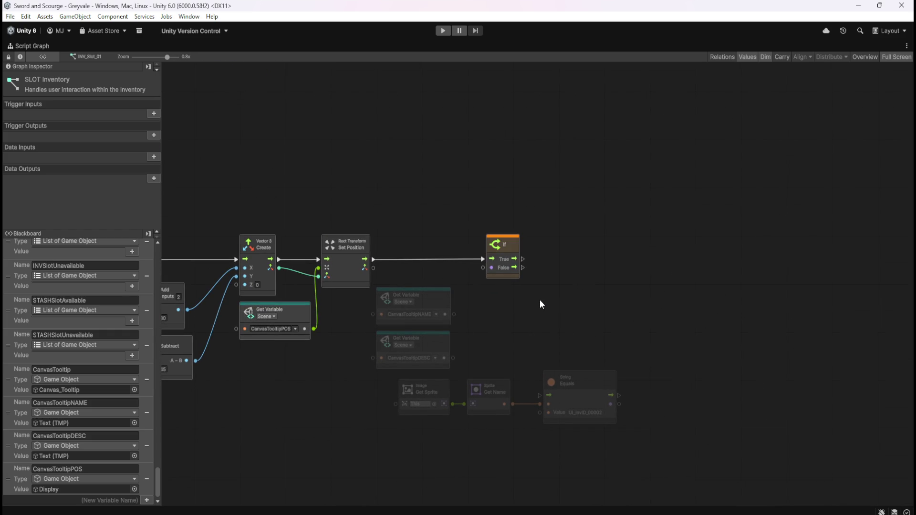
Step: Move the CanvasTooltipNAME and CanvasTooltipDESC getters out of the way
mouse_move(512, 292)
mouse_down()
mouse_move(452, 319)
mouse_move(444, 344)
mouse_up()
mouse_move(431, 302)
mouse_down()
mouse_move(714, 73)
mouse_move(708, 105)
mouse_up()
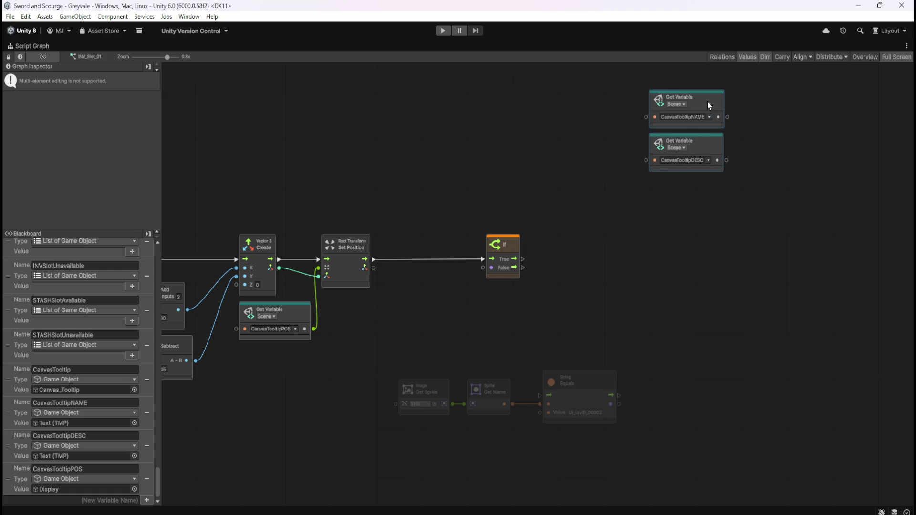
click(560, 303)
drag(560, 302, 639, 313)
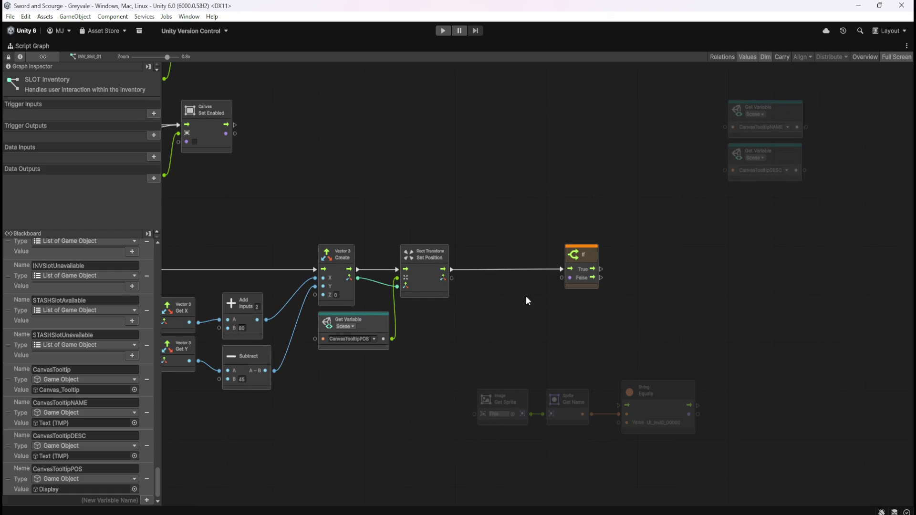
Step: Wire Set Position into String Equals, and its flow and result into If's Enter and Condition
mouse_move(451, 268)
mouse_down()
mouse_move(519, 294)
mouse_move(619, 406)
mouse_up()
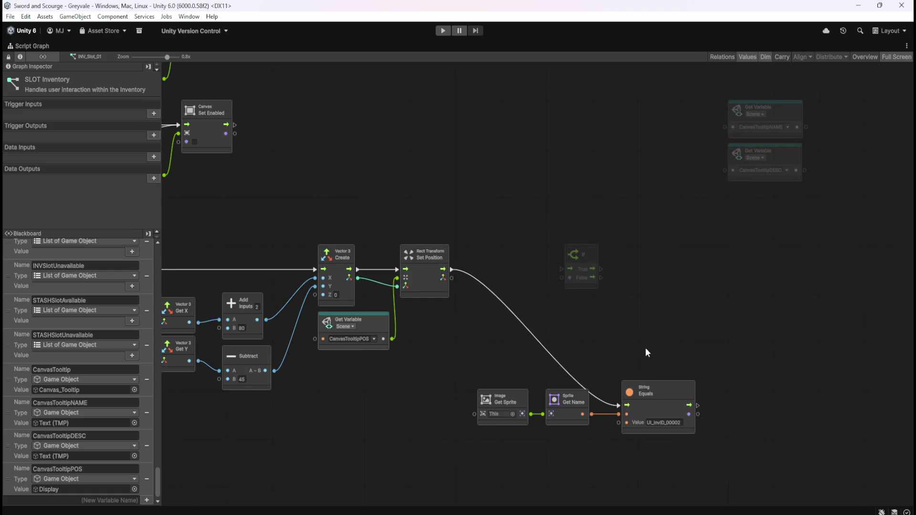
mouse_move(698, 405)
mouse_down()
mouse_move(552, 267)
mouse_move(570, 260)
mouse_move(562, 270)
mouse_move(747, 388)
mouse_up()
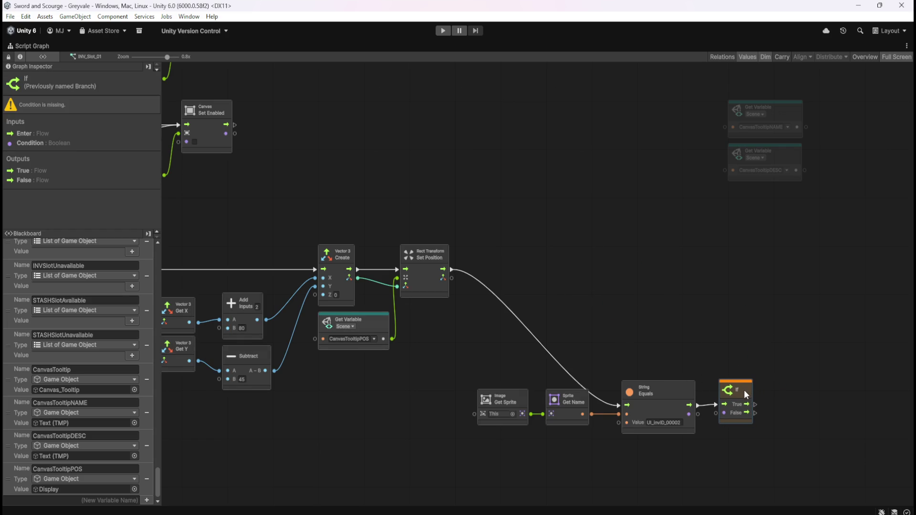
drag(707, 417, 724, 420)
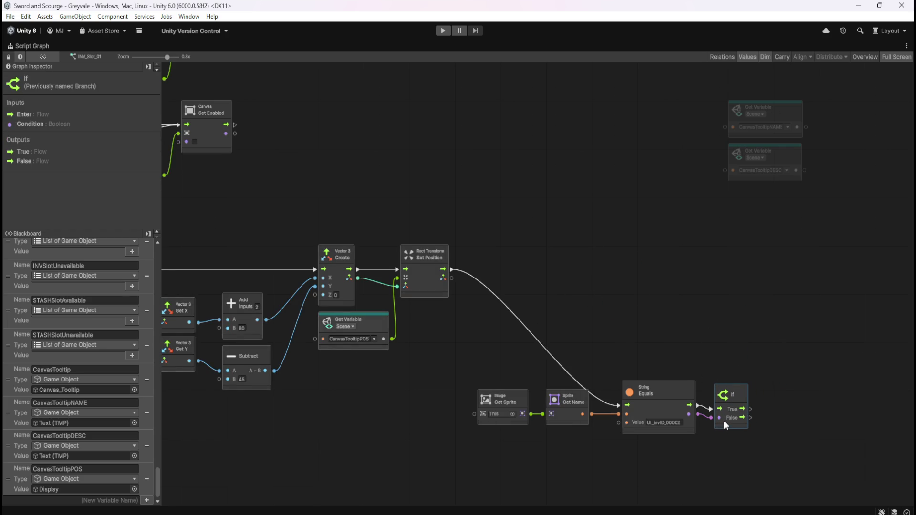
Step: Align the name-check nodes with Set Position and lower Get Sprite and Get Name slightly
drag(779, 324, 501, 436)
mouse_move(635, 389)
mouse_down()
mouse_move(685, 356)
mouse_move(681, 252)
mouse_up()
click(589, 320)
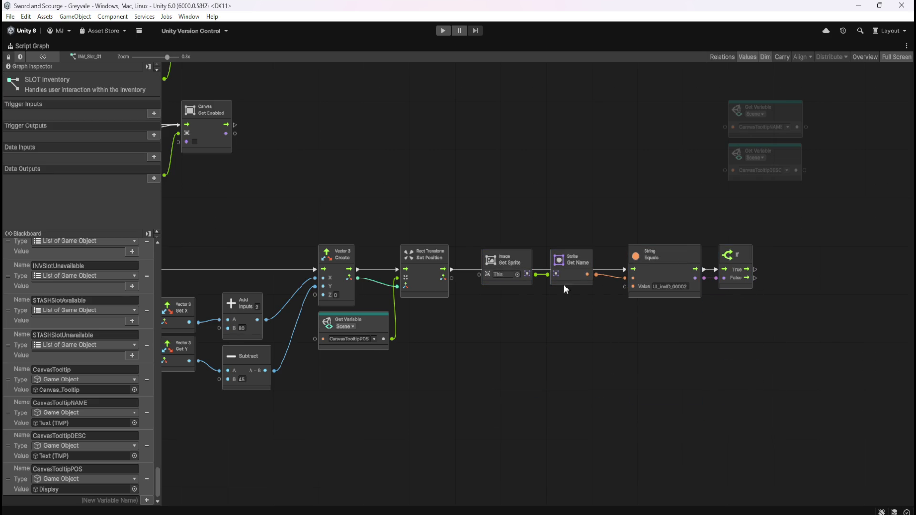
mouse_move(512, 219)
mouse_down()
mouse_move(577, 266)
mouse_move(574, 309)
mouse_move(588, 306)
mouse_up()
click(629, 340)
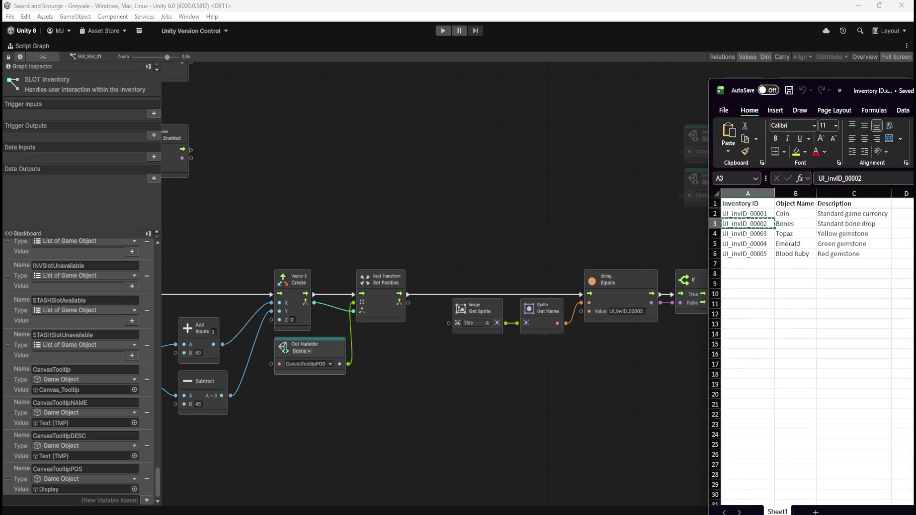
Step: Check in the Excel sheet that UI_invID_00002 is Bones, a standard bone drop
click(817, 282)
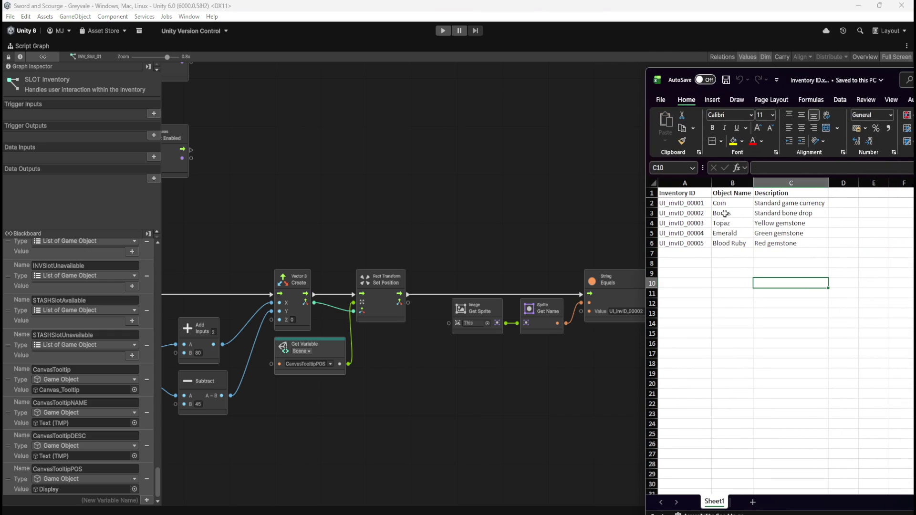
click(652, 213)
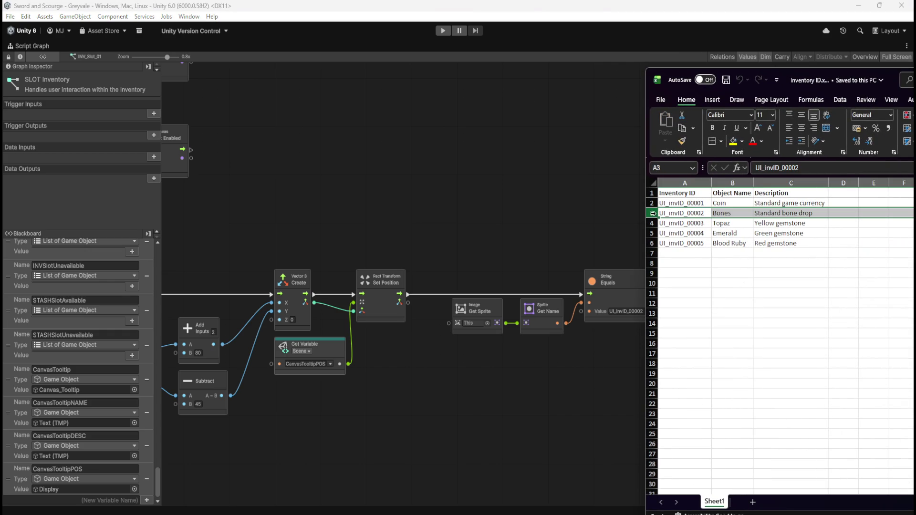
click(801, 253)
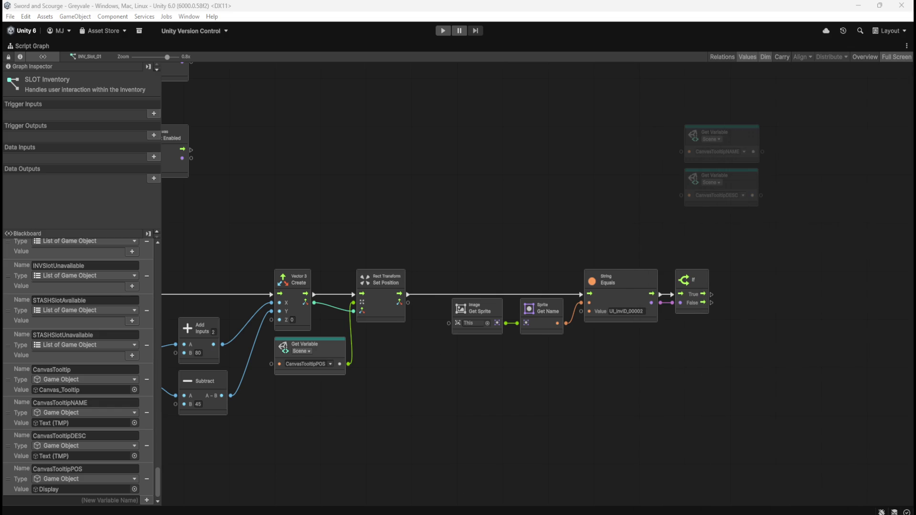
Step: Restore the Script Graph window to the docked layout with Hierarchy, Scene and Inspector visible
drag(689, 363, 626, 376)
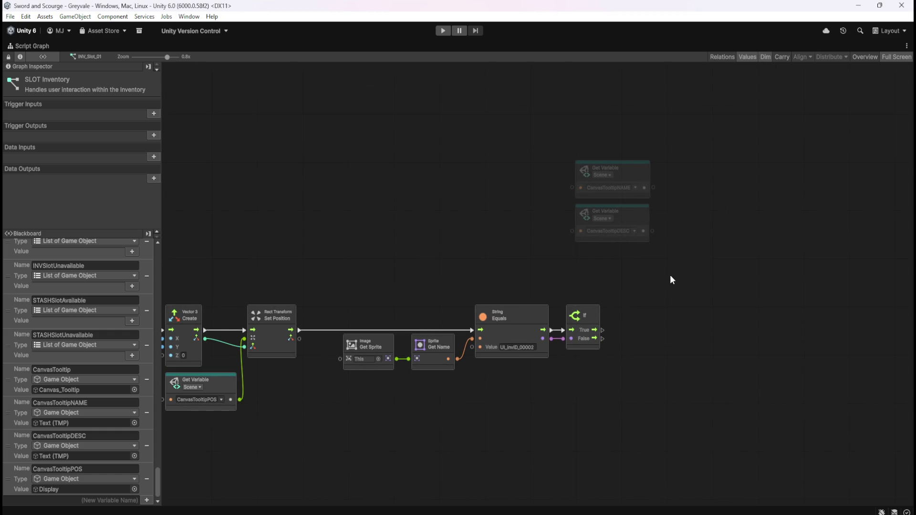
drag(678, 273, 702, 282)
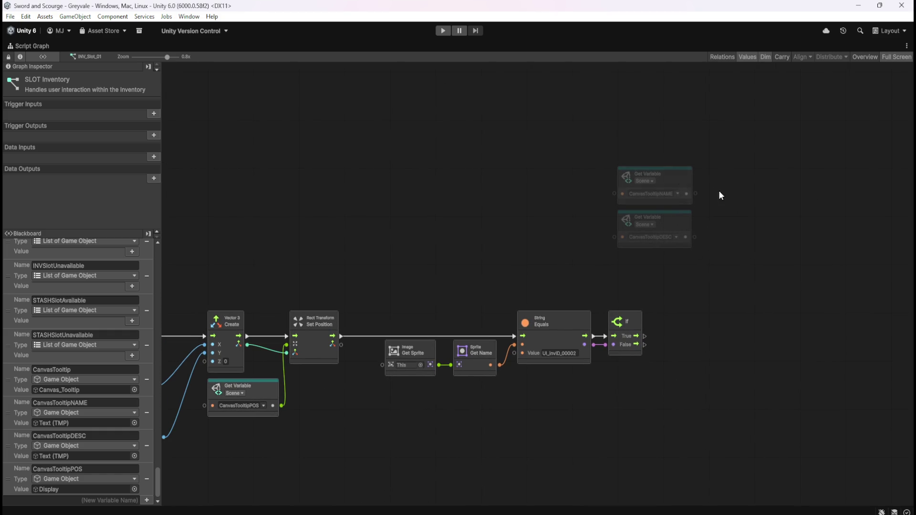
drag(743, 201, 732, 214)
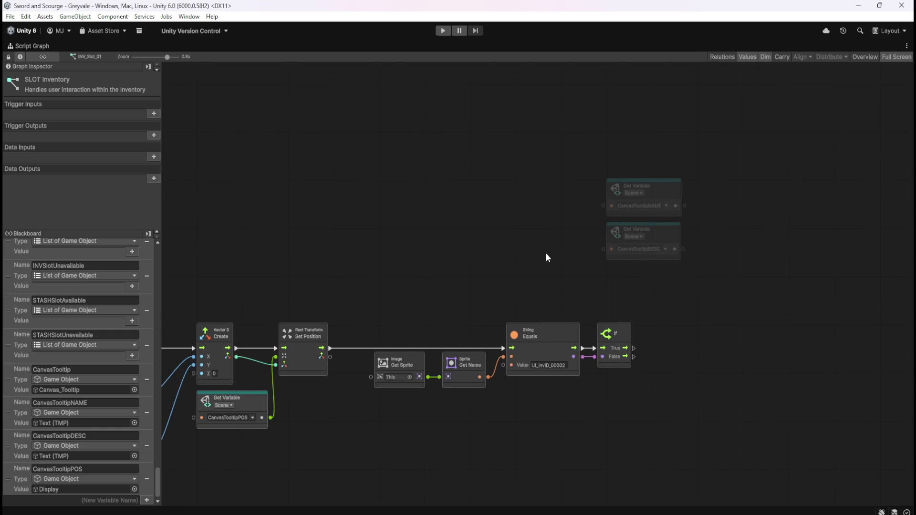
key(shift+space)
scroll(96, 219, up, 5)
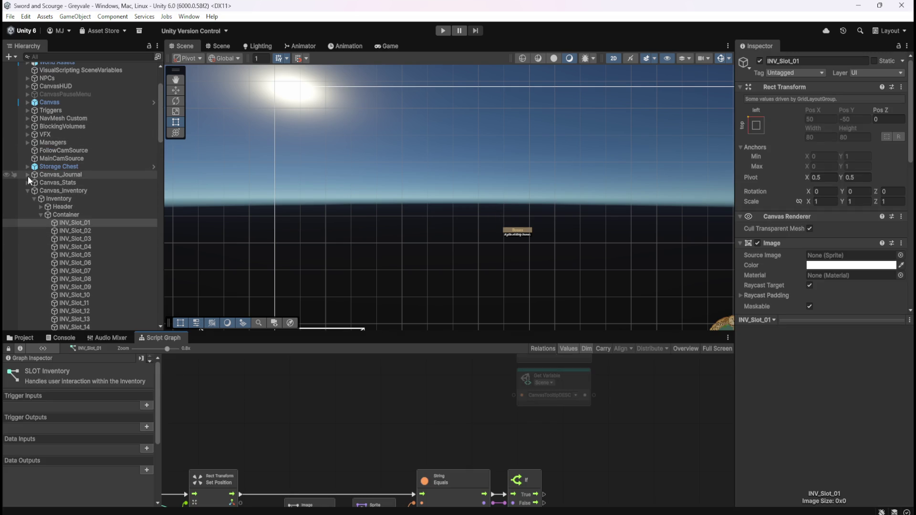
Step: Copy the Set Text node from PlayerArmature's Player Character graph
scroll(29, 180, up, 3)
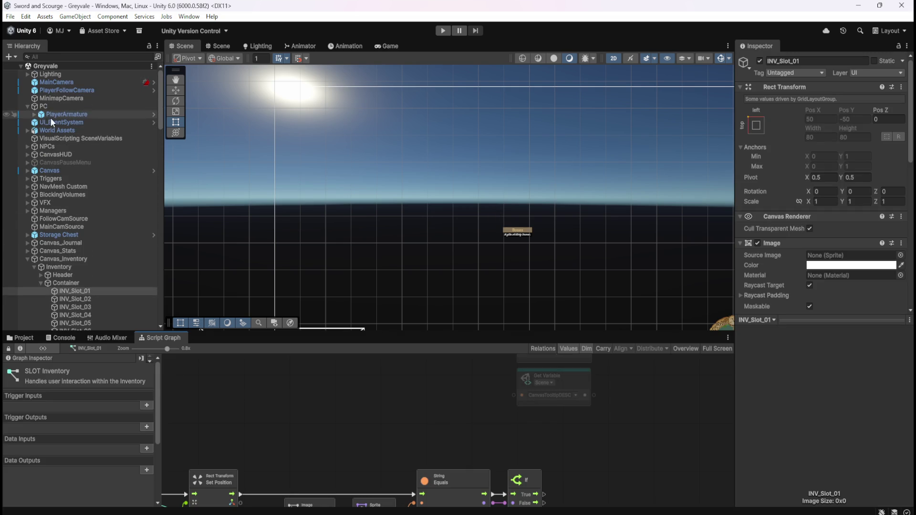
click(66, 114)
key(shift+space)
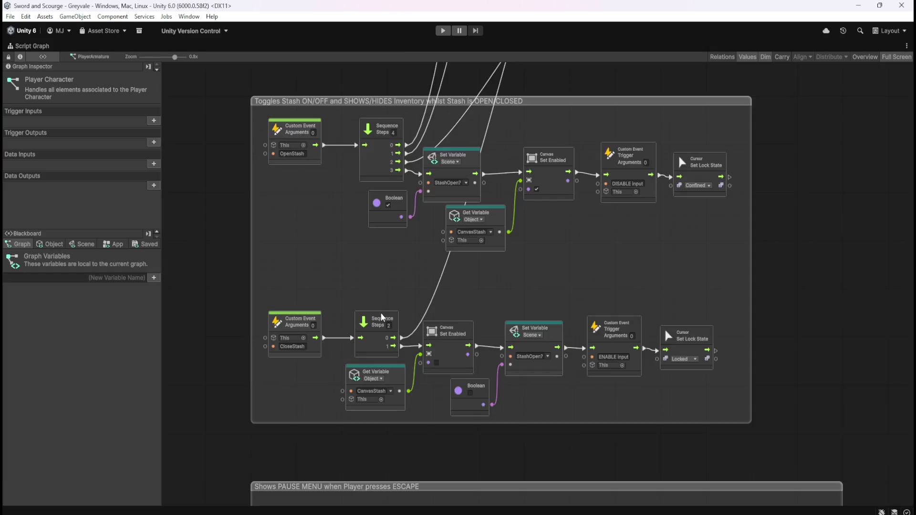
scroll(418, 344, down, 8)
scroll(516, 207, up, 9)
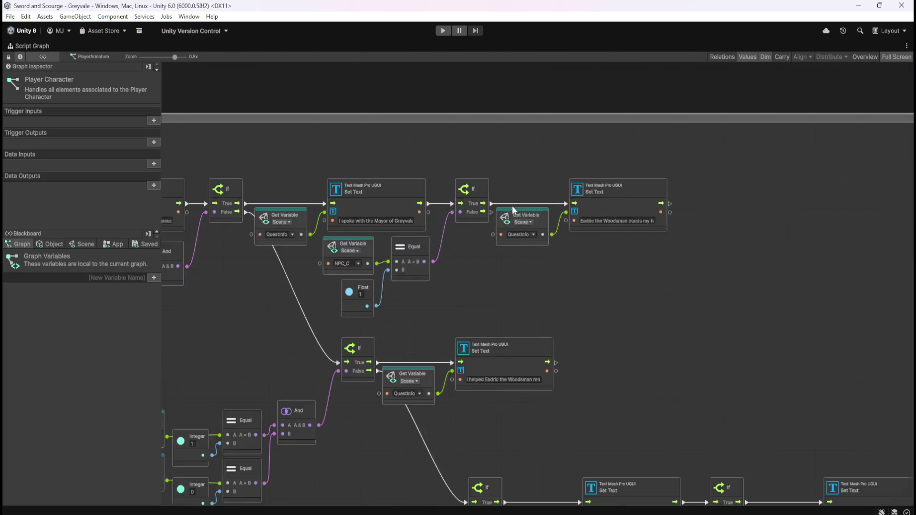
click(668, 188)
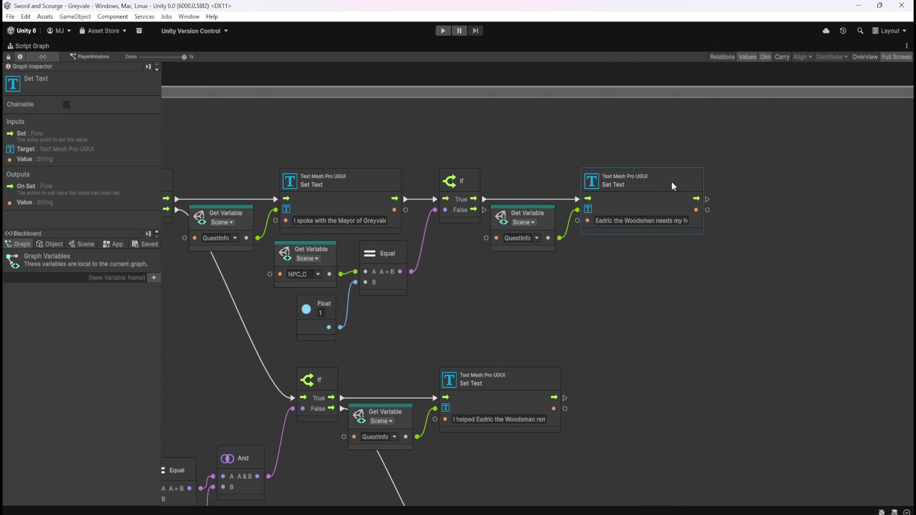
click(671, 313)
Step: Paste the Set Text node into INV_Slot_01's SLOT Inventory graph
key(shift+space)
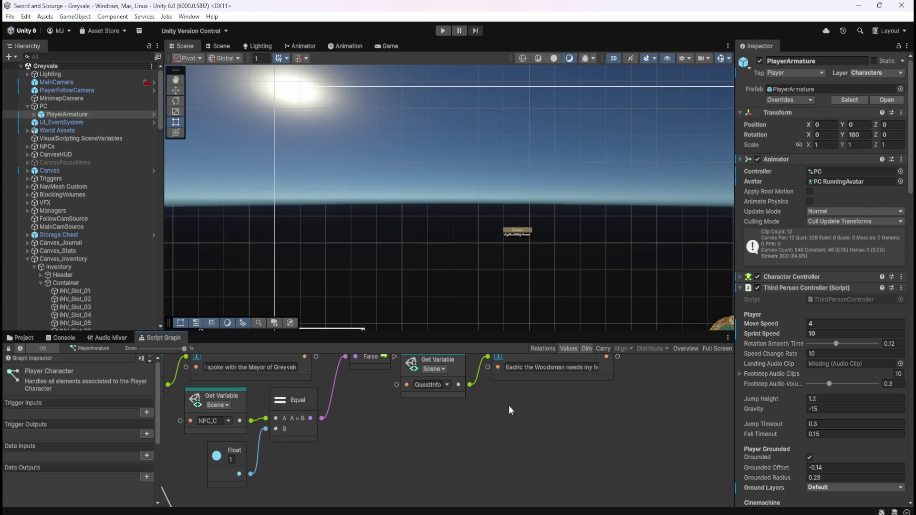
scroll(123, 254, down, 3)
scroll(123, 259, down, 3)
click(93, 169)
key(shift+space)
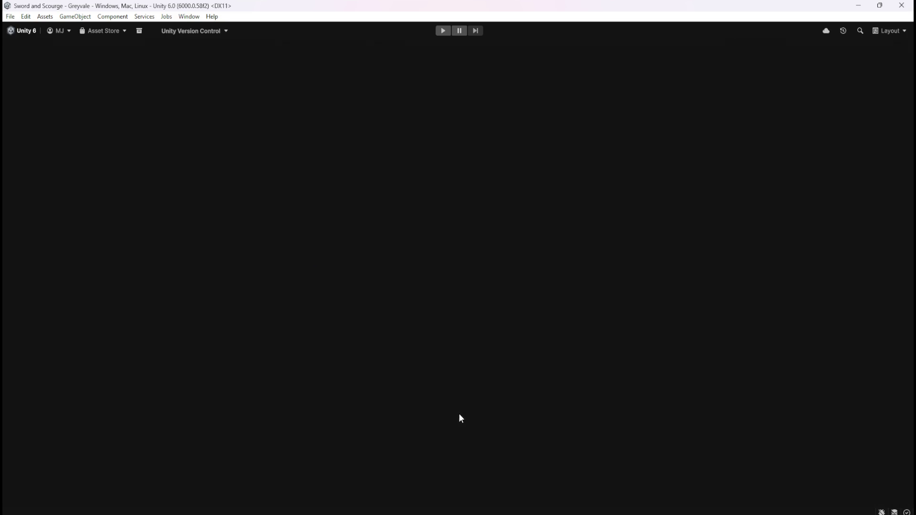
key(ctrl+v)
Step: Connect the If's True output to the pasted Set Text node, placed to the right
mouse_move(477, 280)
mouse_down()
mouse_move(630, 294)
mouse_move(644, 309)
mouse_move(637, 323)
mouse_up()
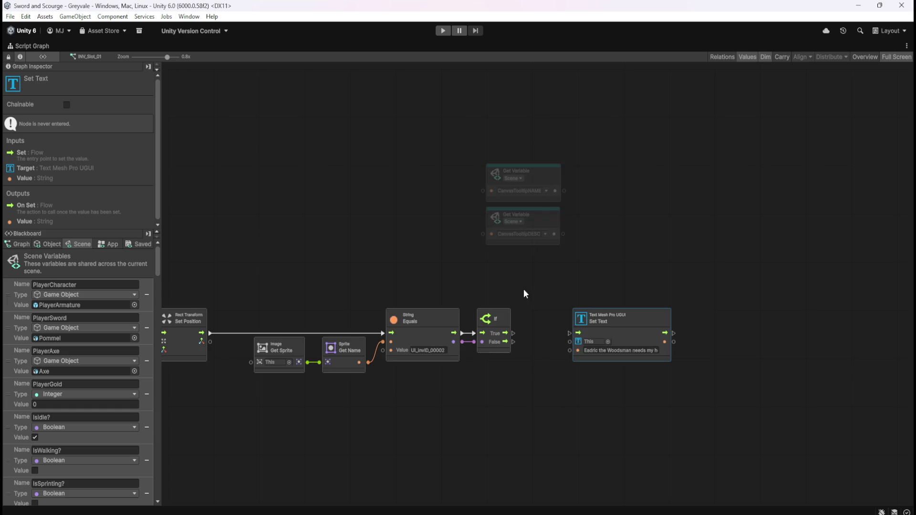
drag(523, 288, 625, 297)
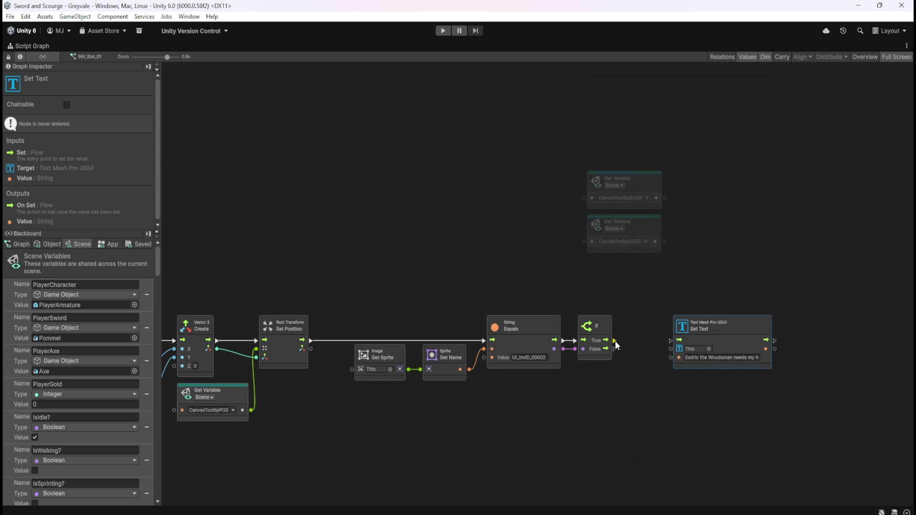
drag(614, 341, 670, 340)
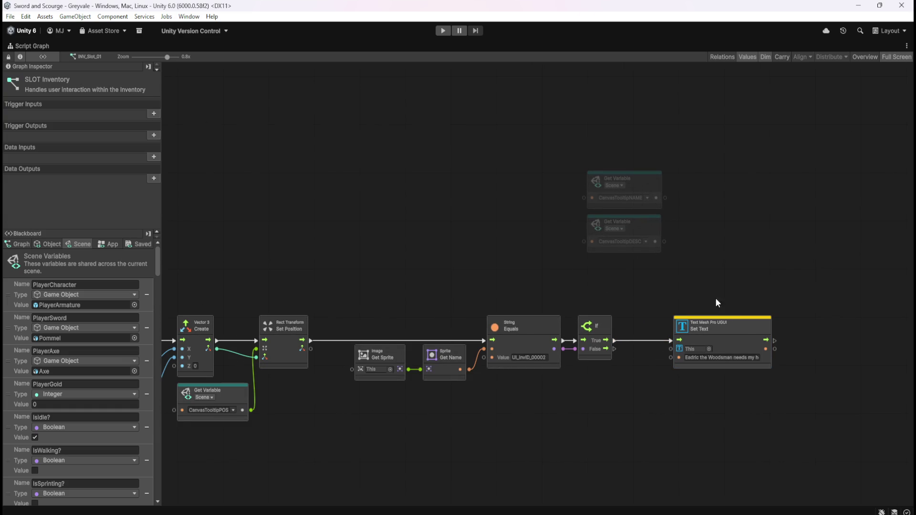
drag(734, 328, 833, 325)
click(717, 265)
Step: Place the CanvasTooltipNAME getter beside Set Text as its target and select the old sample text
scroll(688, 240, right, 3)
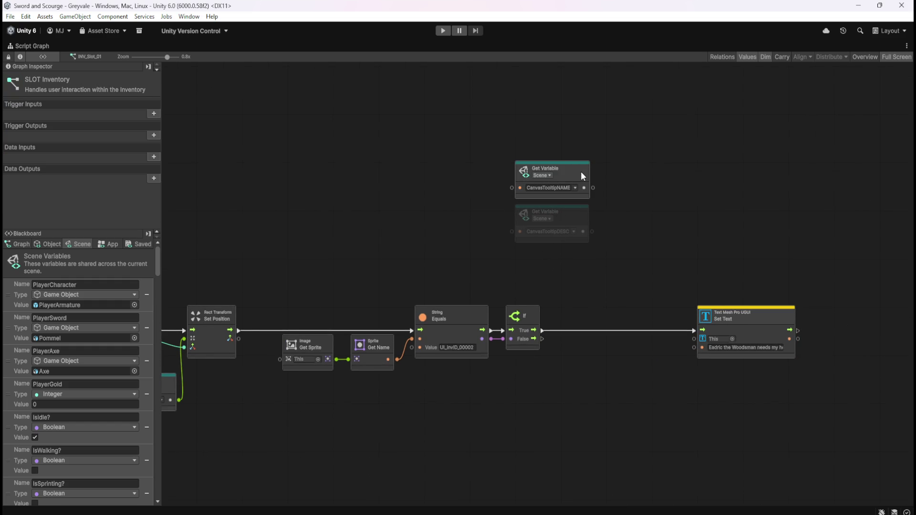
mouse_move(579, 173)
mouse_down()
mouse_move(635, 242)
mouse_move(571, 171)
mouse_move(631, 264)
mouse_move(661, 353)
mouse_move(689, 350)
mouse_move(694, 338)
mouse_up()
click(615, 208)
key(ctrl+a)
Step: Enter Bones as the first Set Text node's text value
text(E)
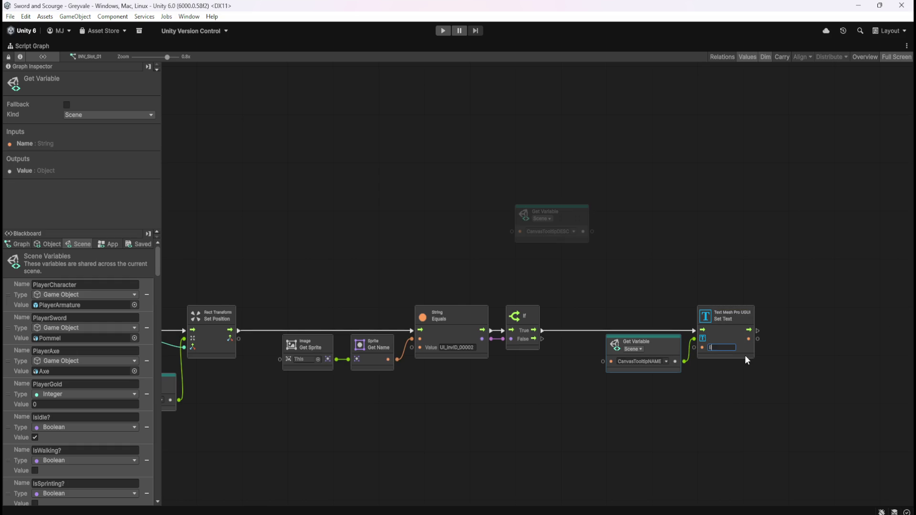
click(668, 219)
drag(667, 218, 584, 209)
Step: Duplicate the Set Text node and target the copy with the CanvasTooltipDESC getter
click(644, 299)
click(689, 325)
click(628, 319)
key(ctrl+d)
mouse_move(559, 299)
mouse_down()
mouse_move(580, 230)
mouse_move(562, 195)
mouse_up()
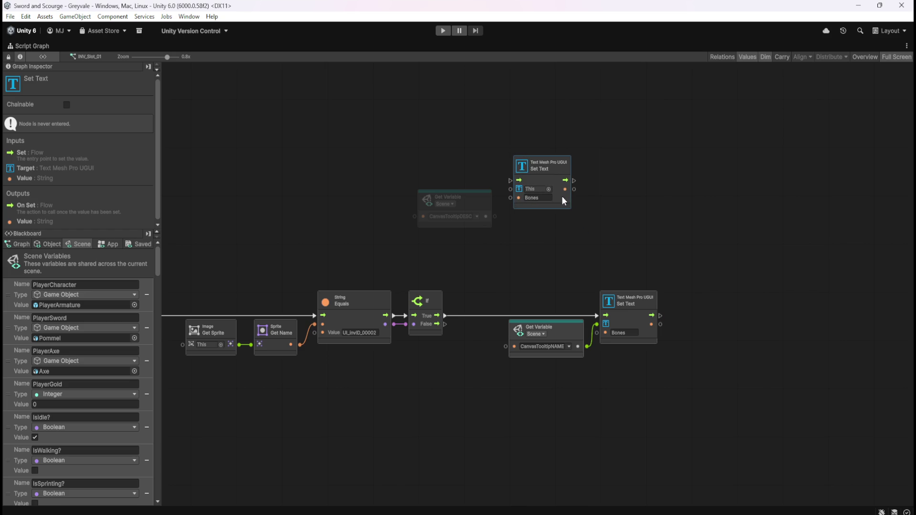
drag(495, 217, 510, 189)
Step: Place the DESC Set Text right of the first one and chain the first Set Text's output into it
mouse_move(412, 151)
mouse_down()
mouse_move(545, 219)
mouse_move(624, 238)
mouse_up()
drag(733, 297, 810, 341)
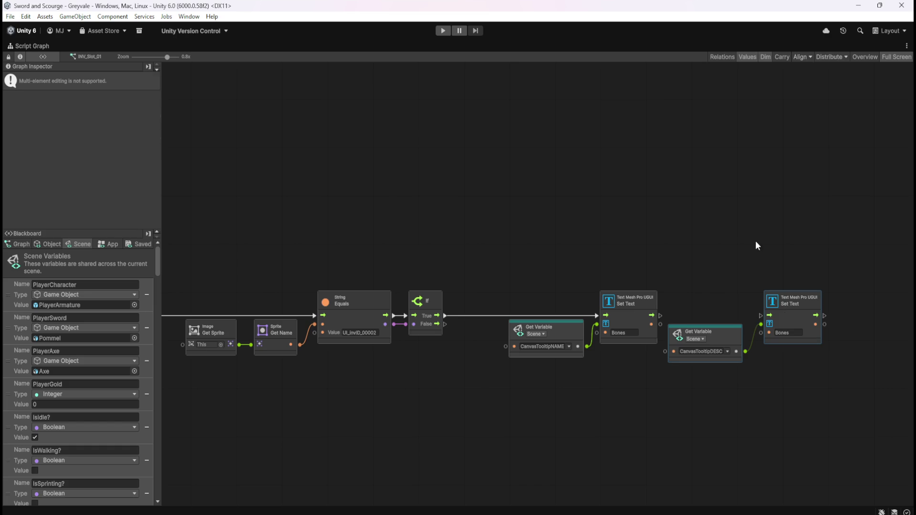
click(819, 331)
drag(793, 322, 788, 327)
click(705, 296)
drag(660, 316, 792, 322)
click(794, 326)
click(719, 243)
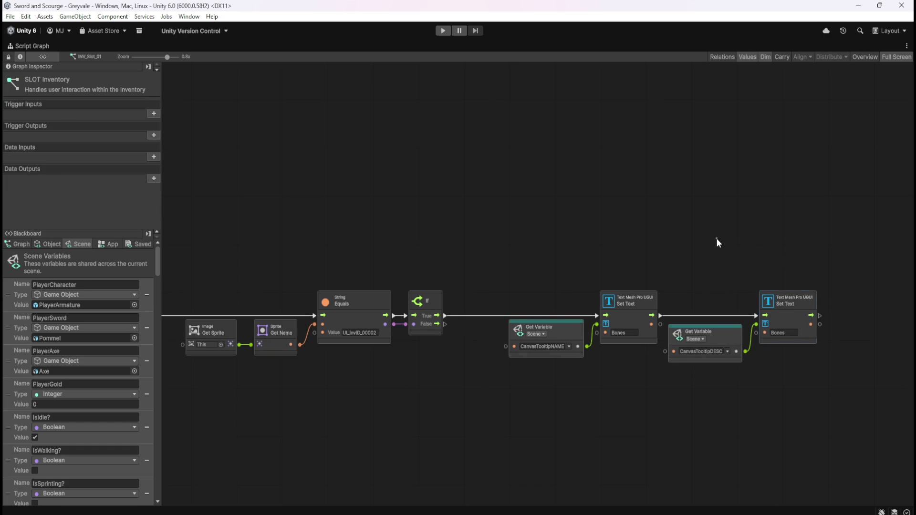
key(shift+space)
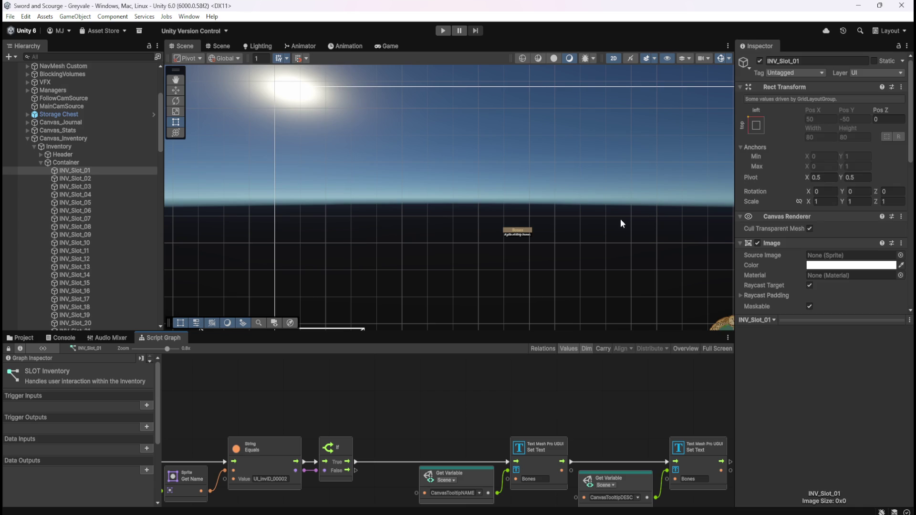
Step: Paste 'A pile of dirty bones.' from the Description text into the second Set Text's value
scroll(81, 210, down, 5)
scroll(107, 217, down, 15)
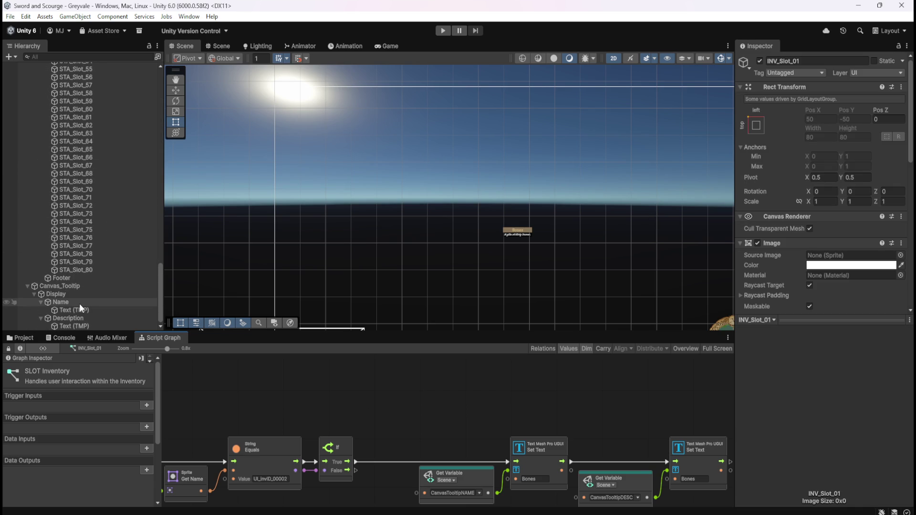
click(76, 310)
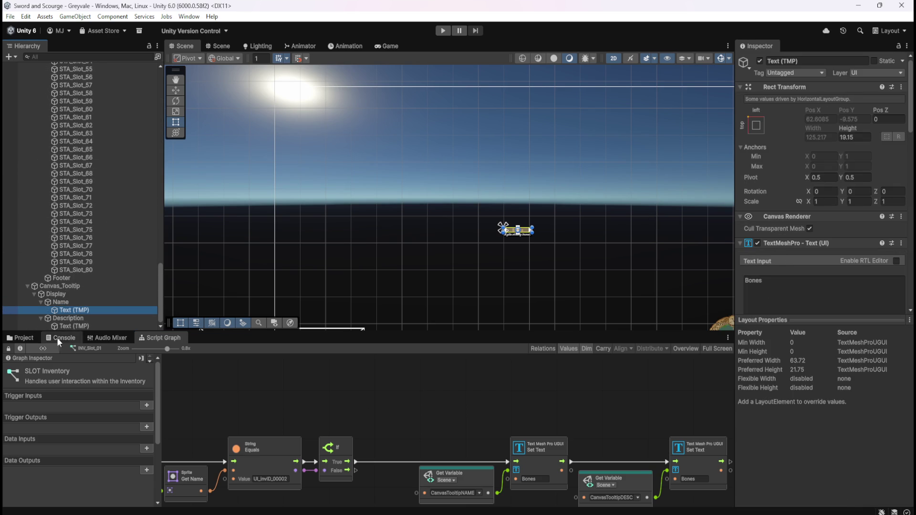
click(65, 325)
click(804, 295)
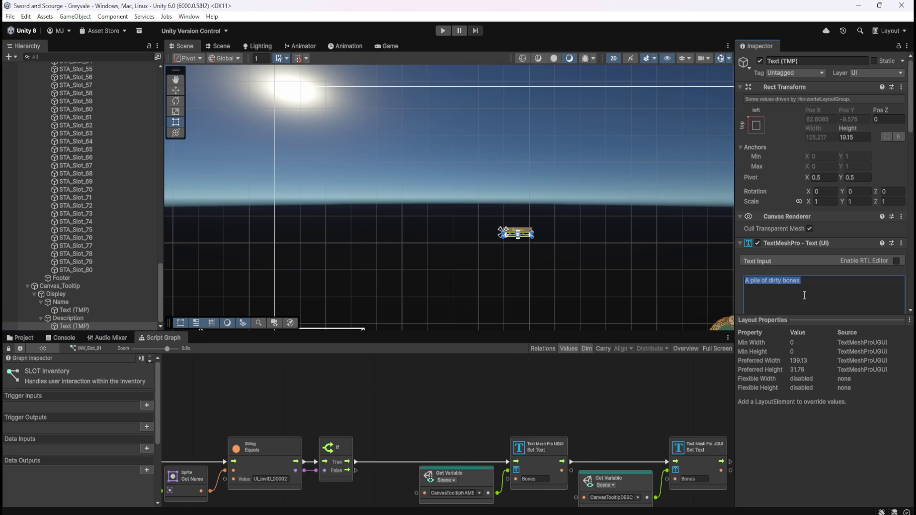
key(shift+space)
click(784, 333)
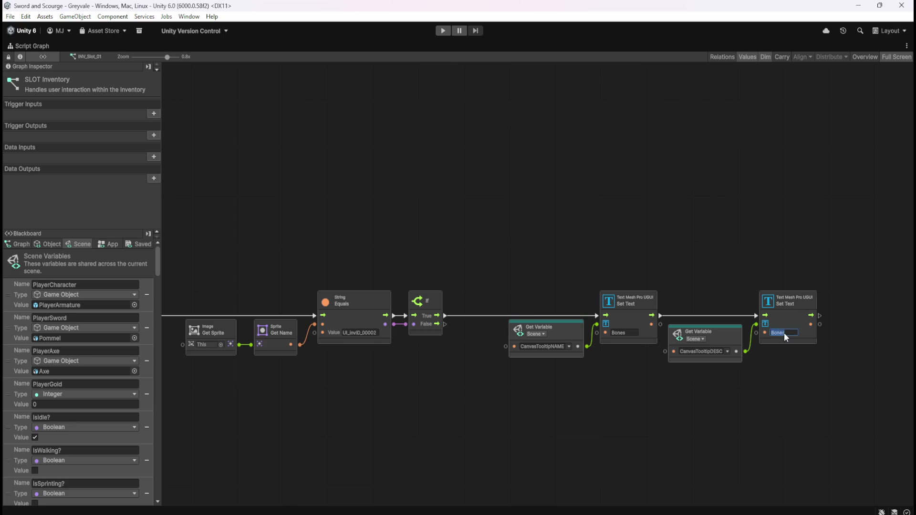
text(A pile of dirty bones.)
click(672, 202)
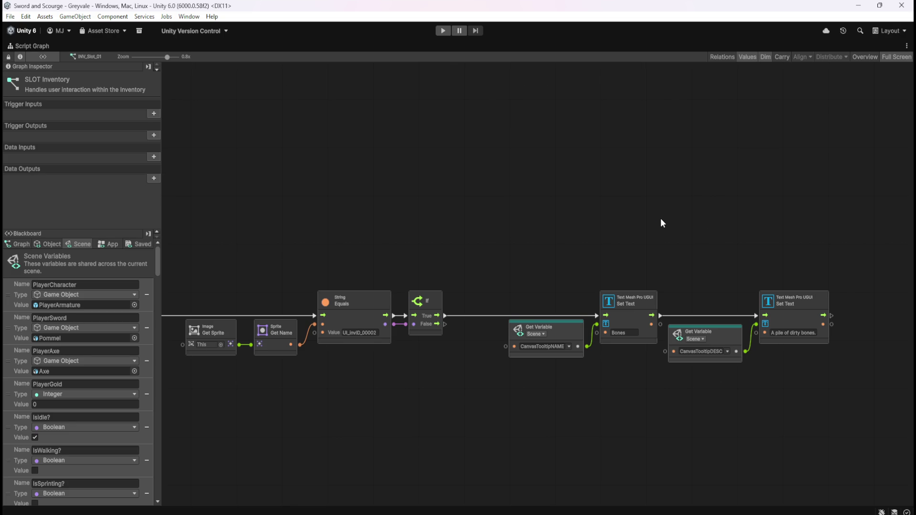
Step: Clear the tooltip's placeholder name and description Text (TMP) inputs and save the scene
key(shift+space)
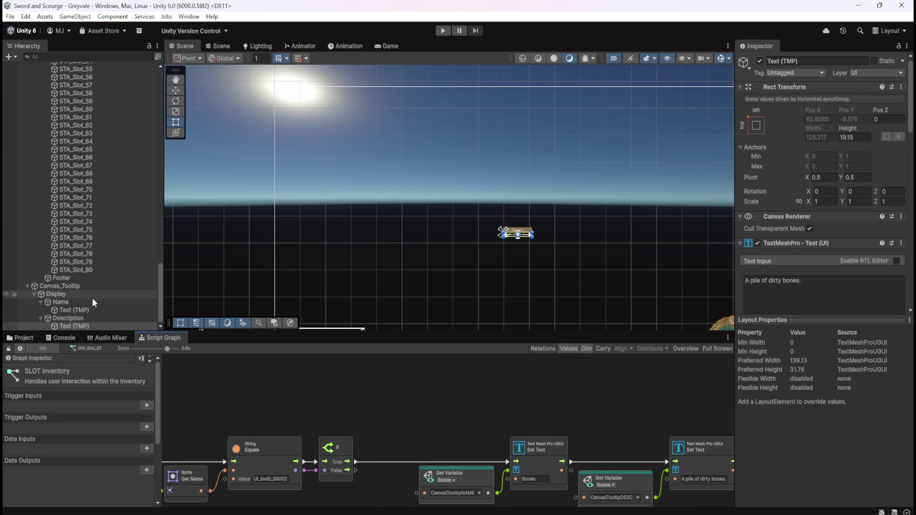
click(96, 319)
click(91, 326)
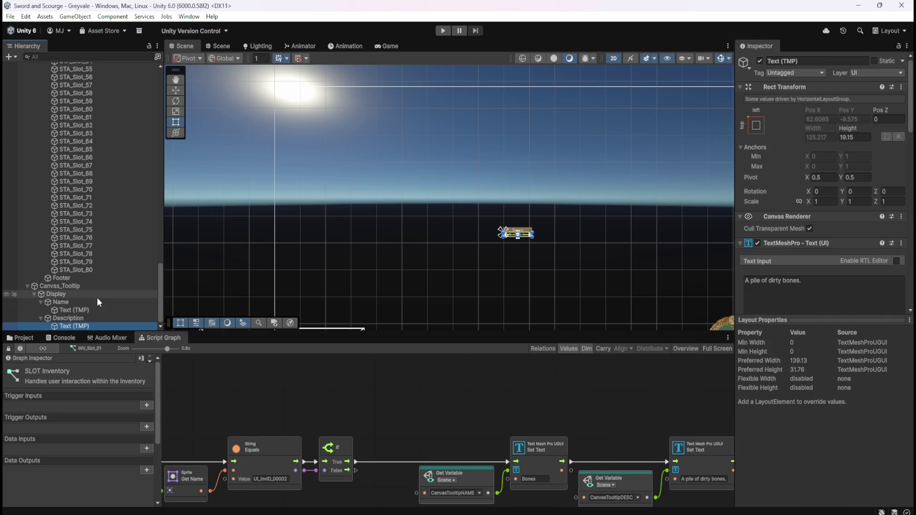
click(816, 287)
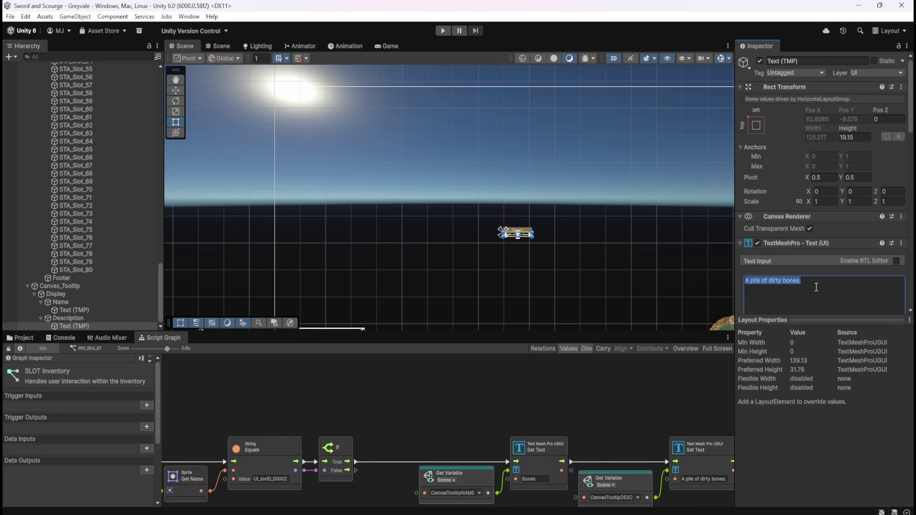
click(122, 311)
click(798, 291)
key(BackSpace)
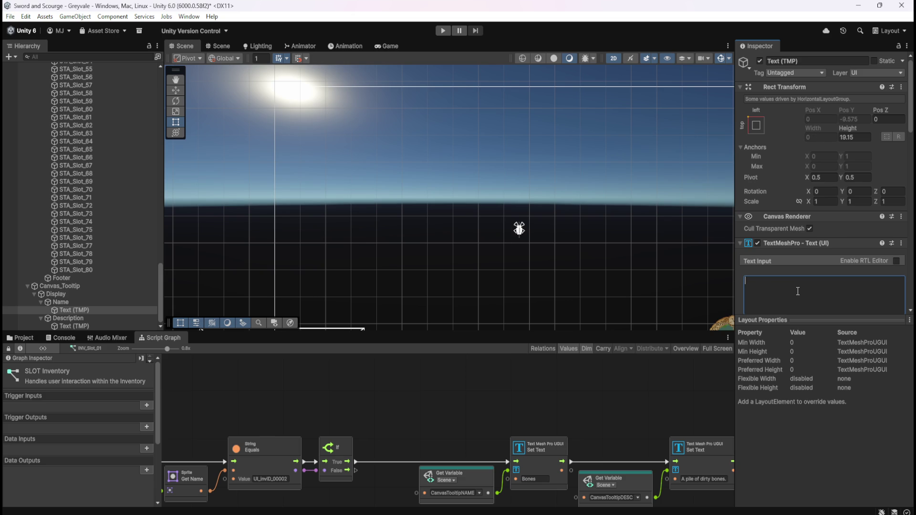
key(ctrl+s)
key(shift+space)
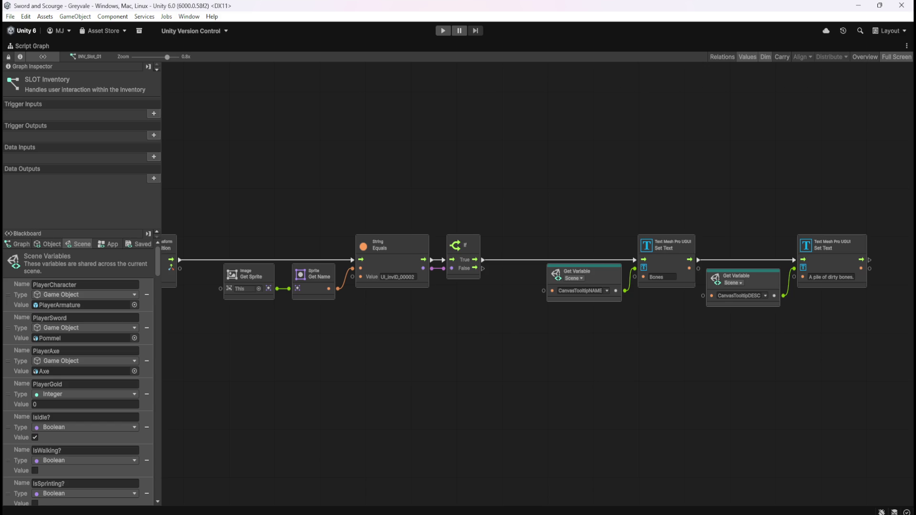
scroll(514, 202, left, 10)
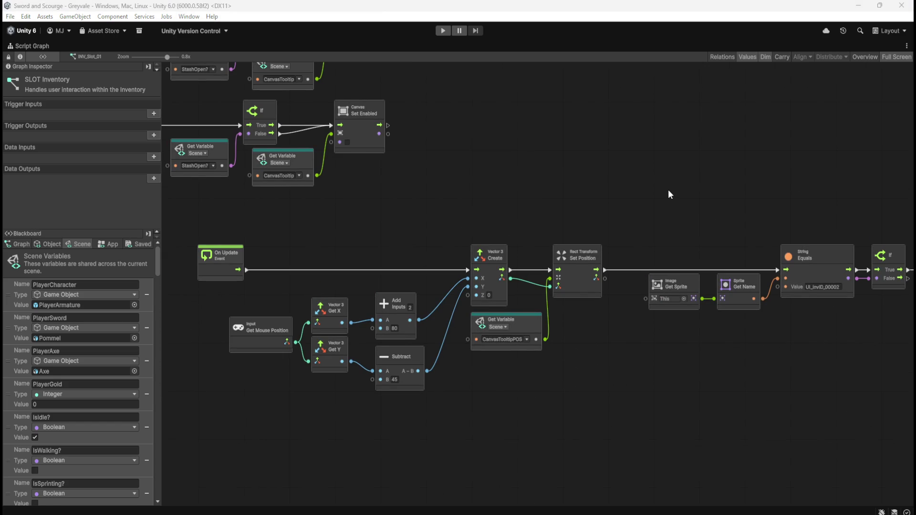
mouse_move(442, 186)
mouse_down()
mouse_move(600, 287)
mouse_move(498, 241)
mouse_move(479, 246)
mouse_up()
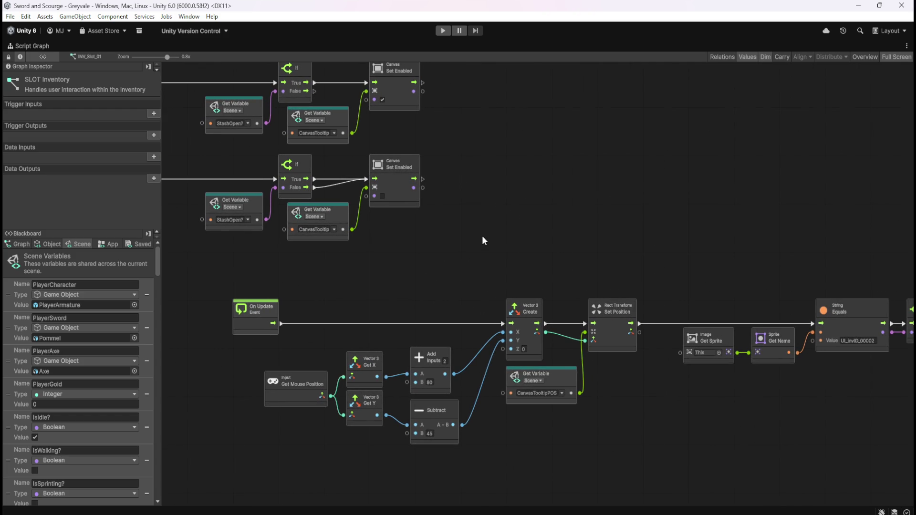
scroll(569, 199, down, 2)
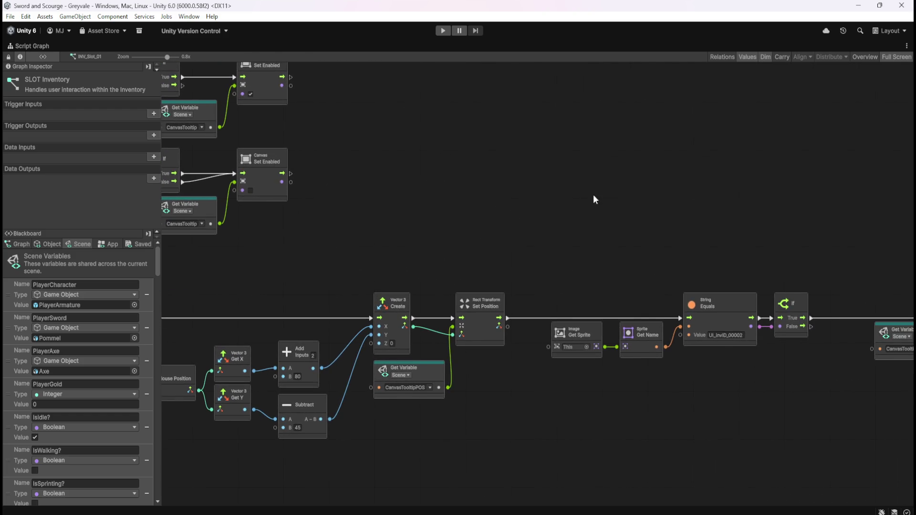
scroll(578, 197, up, 2)
mouse_move(748, 199)
mouse_down()
mouse_move(646, 200)
mouse_move(380, 172)
mouse_move(325, 184)
mouse_up()
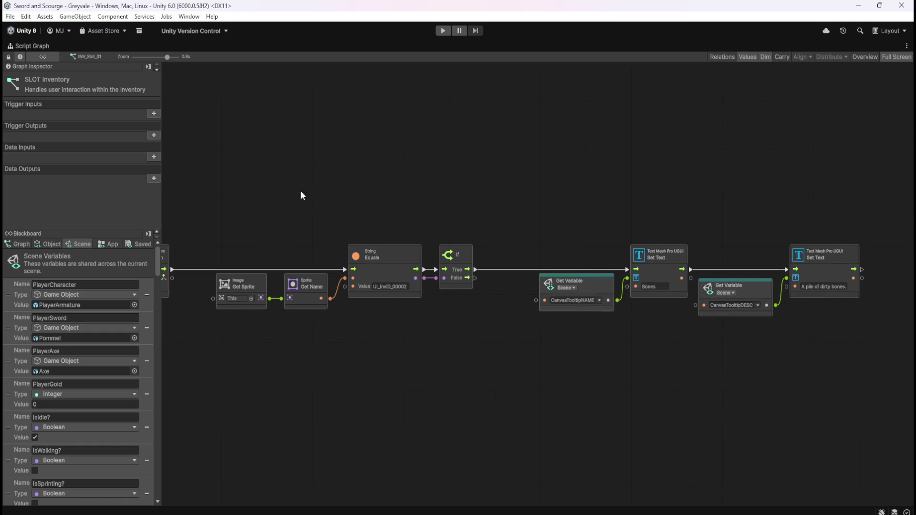
drag(229, 157, 867, 351)
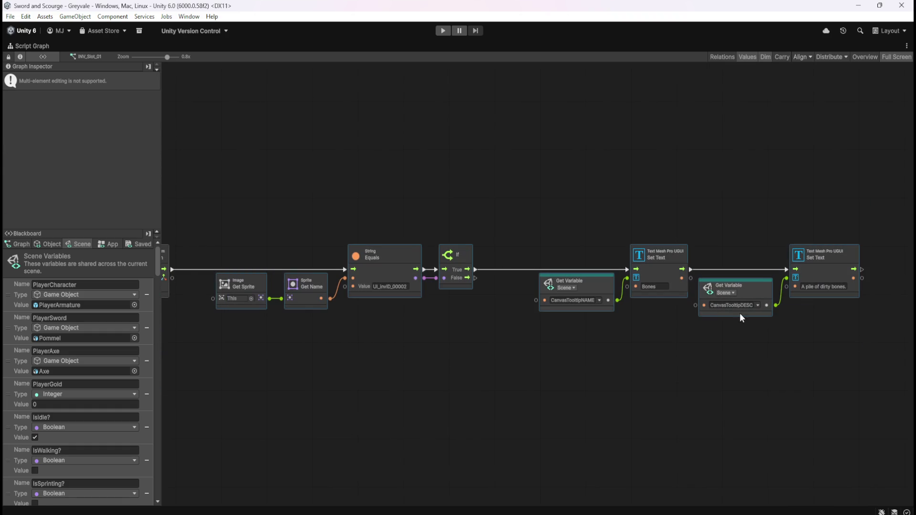
mouse_move(196, 213)
mouse_down()
mouse_move(420, 280)
mouse_move(888, 343)
mouse_move(887, 354)
mouse_move(880, 350)
mouse_up()
click(464, 365)
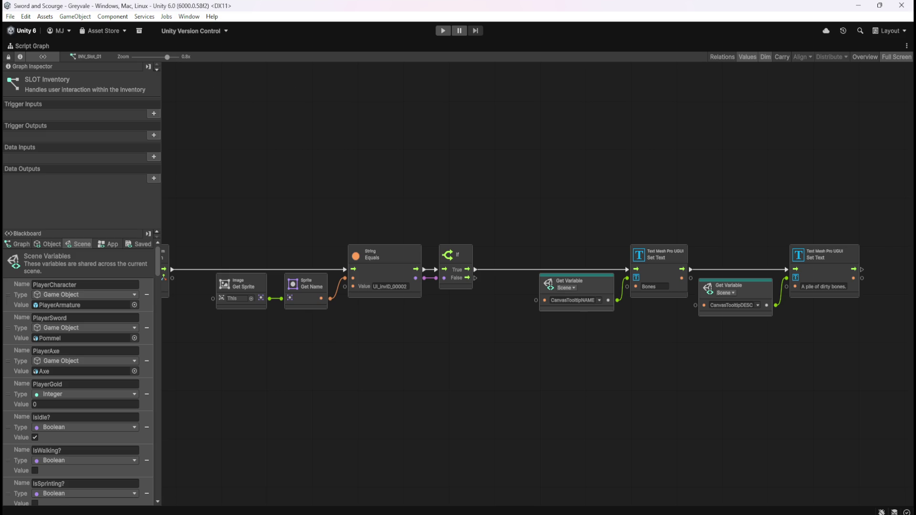
key(alt+Tab)
Step: Add a Value header in cell D1 beside Description
click(774, 311)
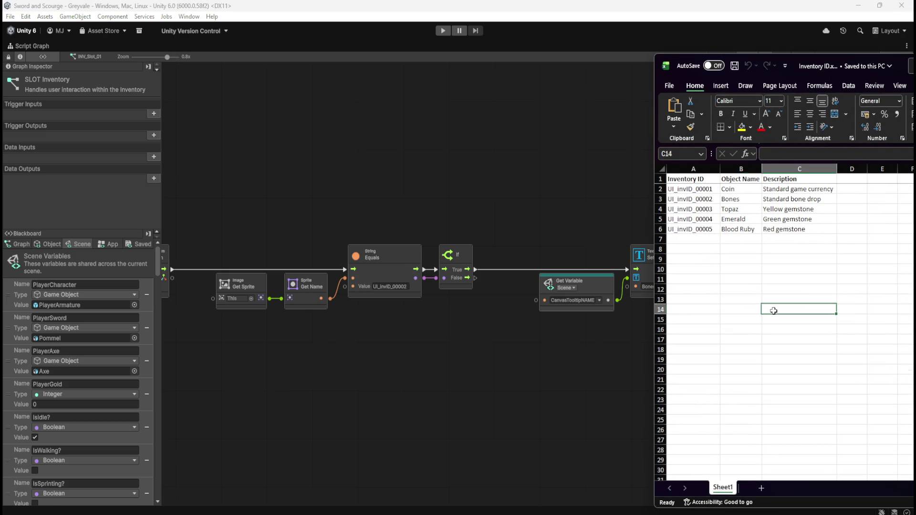
click(846, 180)
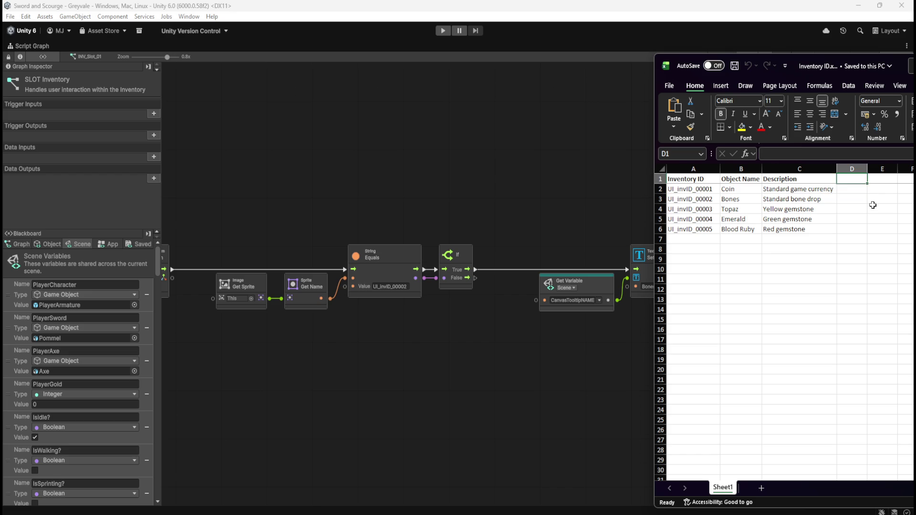
text(Value)
click(853, 249)
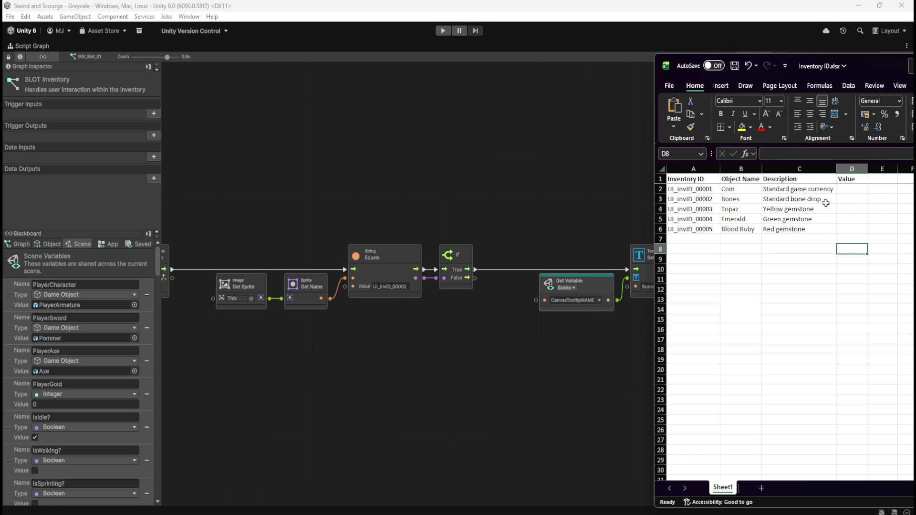
click(766, 272)
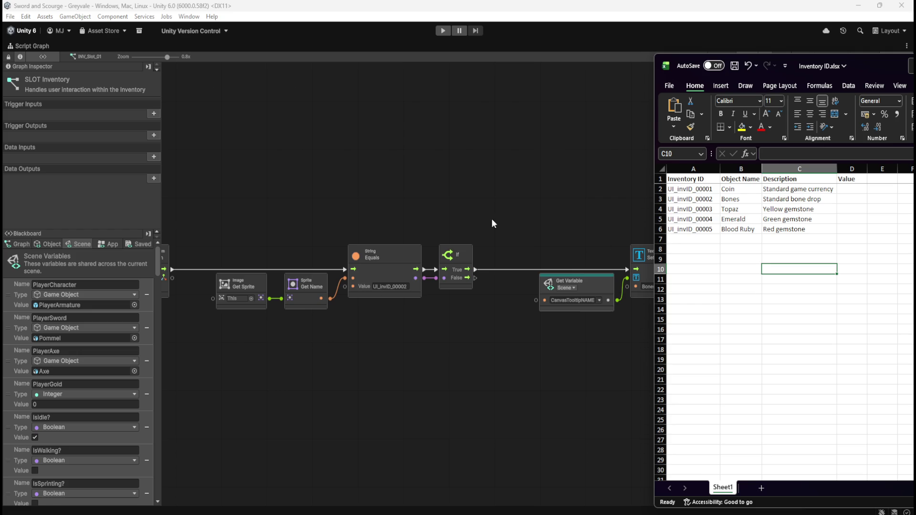
Step: Pan the Unity graph across the update, comparison and Set Text nodes, selecting Get Sprite and Get Name
click(307, 188)
drag(307, 188, 697, 179)
drag(474, 210, 577, 197)
drag(720, 181, 490, 180)
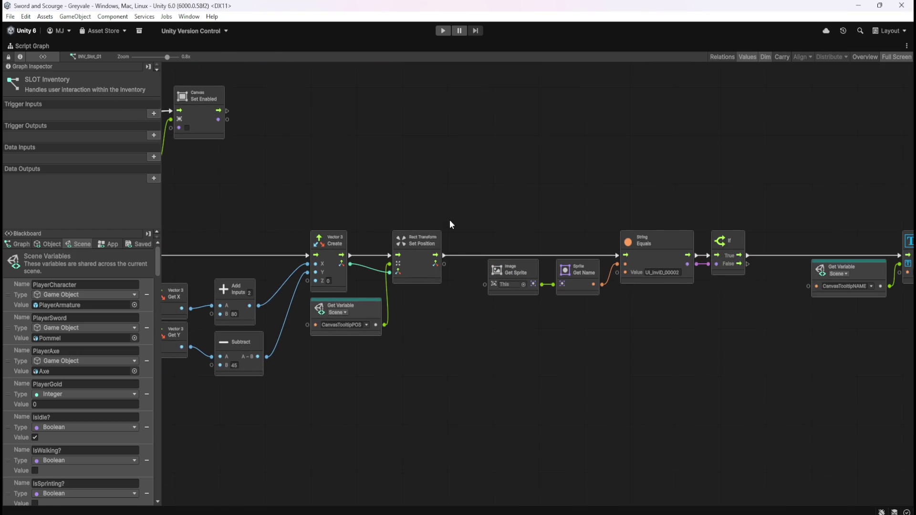
mouse_move(546, 212)
mouse_down()
mouse_move(395, 186)
mouse_move(438, 219)
mouse_move(442, 205)
mouse_up()
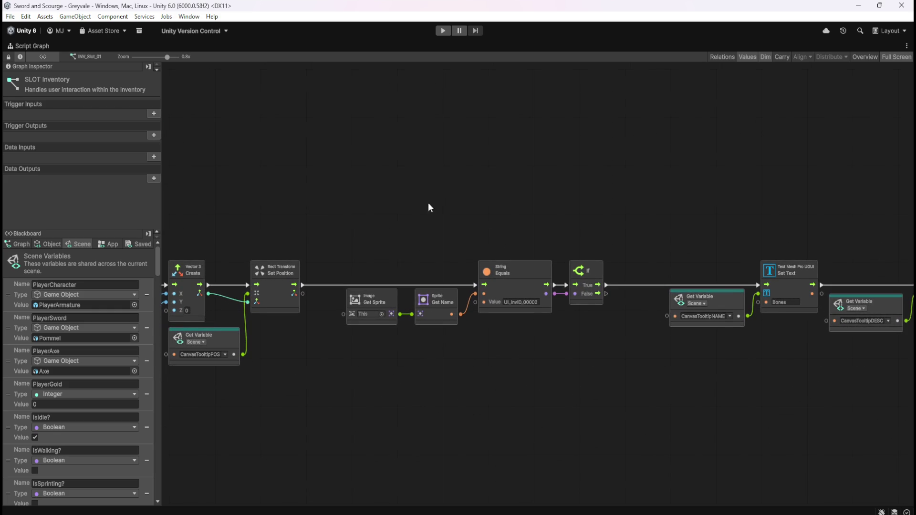
drag(341, 251, 471, 248)
mouse_move(489, 289)
mouse_down()
mouse_move(528, 340)
mouse_move(596, 351)
mouse_up()
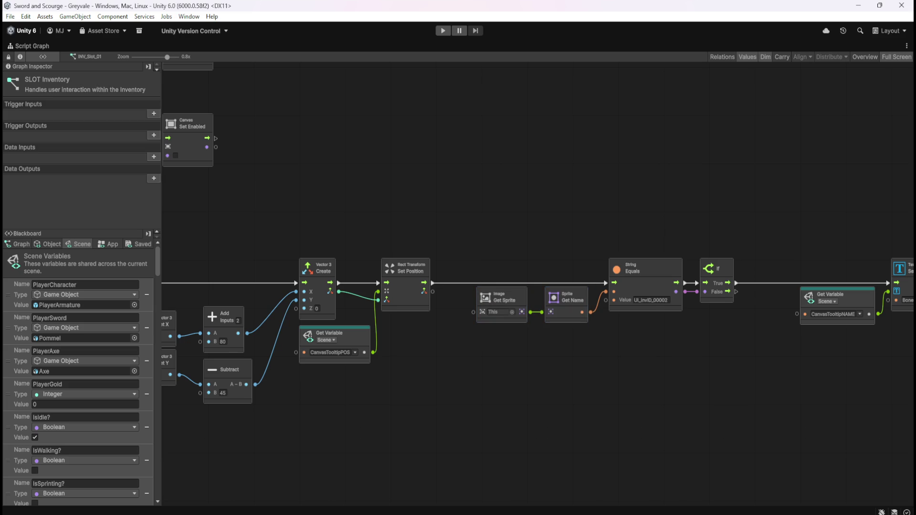
Step: Look up the Bones item's inventory ID in cells A3/B3 of the spreadsheet
key(alt+Tab)
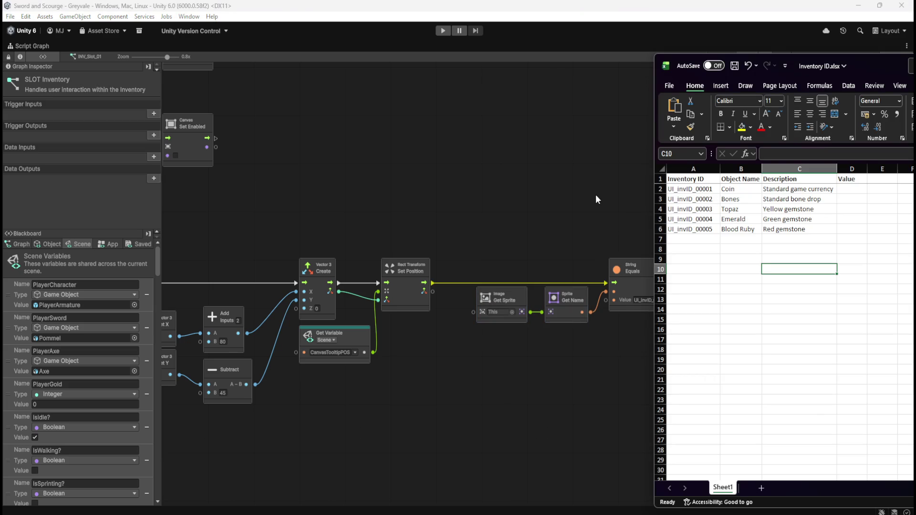
click(601, 218)
drag(632, 184, 497, 193)
key(alt+Tab)
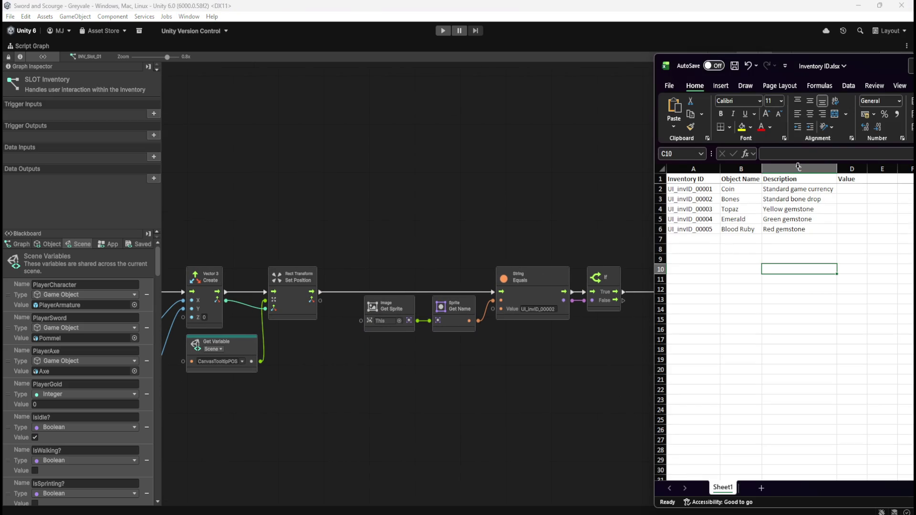
click(733, 241)
click(701, 241)
click(703, 197)
click(688, 222)
click(699, 199)
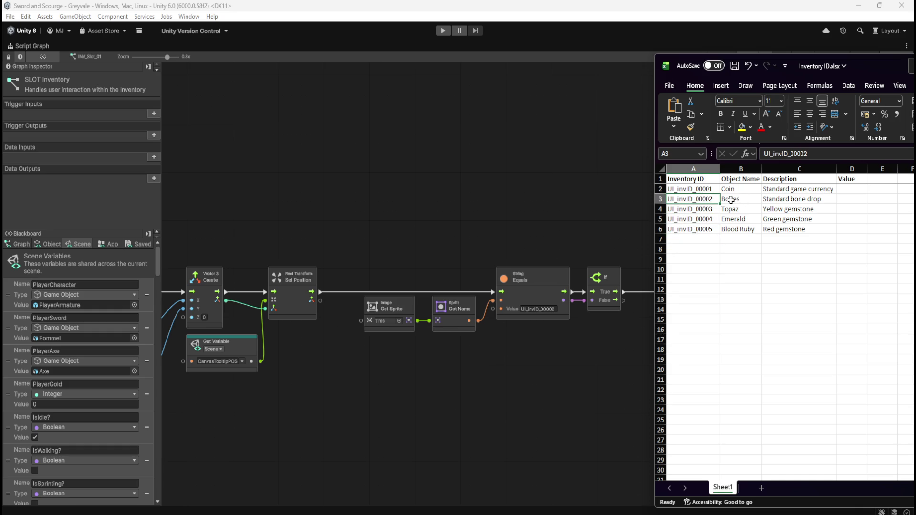
Step: Return to Unity and pan the SLOT Inventory graph to show the Set Text nodes
click(573, 227)
drag(573, 226, 288, 191)
key(alt+Tab)
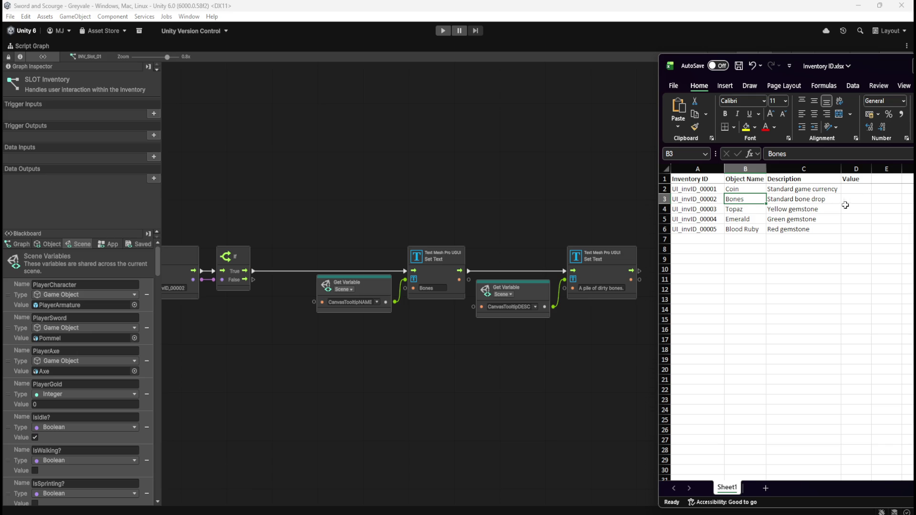
click(491, 233)
drag(613, 152, 864, 125)
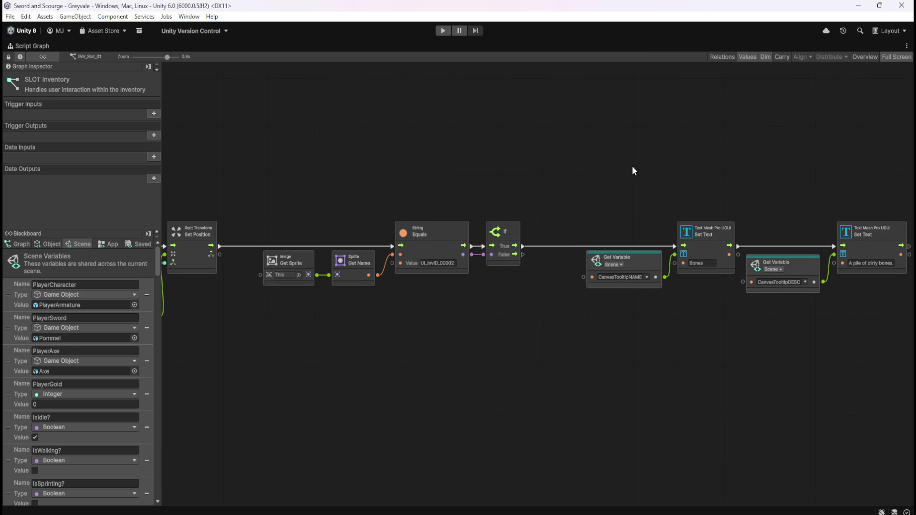
Step: Duplicate the item check chain below and link the If's False output to the copy
scroll(477, 179, down, 1)
drag(304, 168, 863, 325)
key(ctrl+d)
mouse_move(406, 274)
mouse_down()
mouse_move(579, 350)
mouse_move(528, 316)
mouse_move(482, 313)
mouse_move(485, 321)
mouse_up()
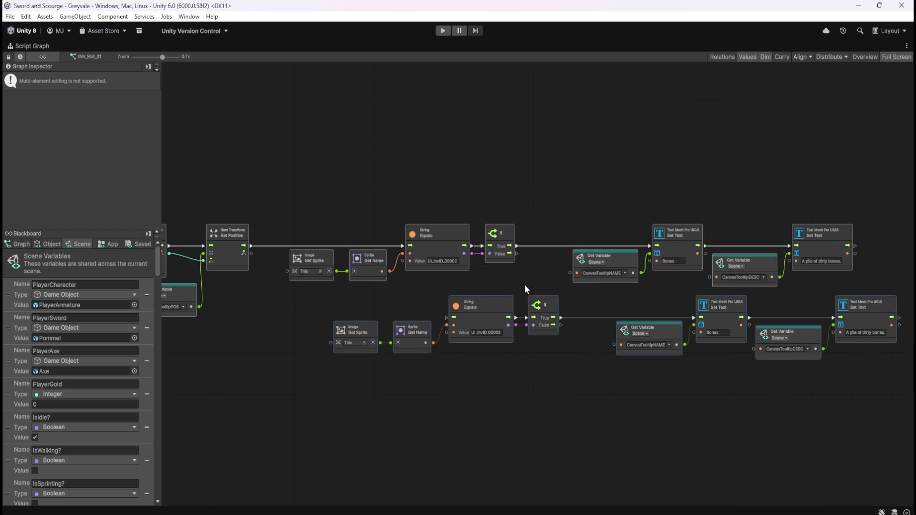
click(532, 275)
mouse_move(518, 255)
mouse_down()
mouse_move(503, 282)
mouse_move(441, 317)
mouse_move(452, 318)
mouse_up()
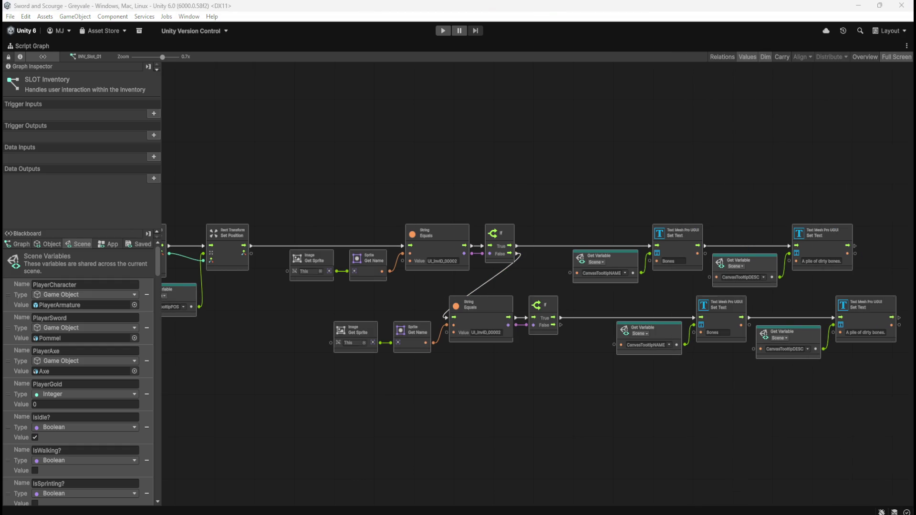
Step: Set the copied check to UI_InvID_00003 and the Topaz description to 'A yellow gemstone.'
click(487, 332)
text(UI_InvID_00003)
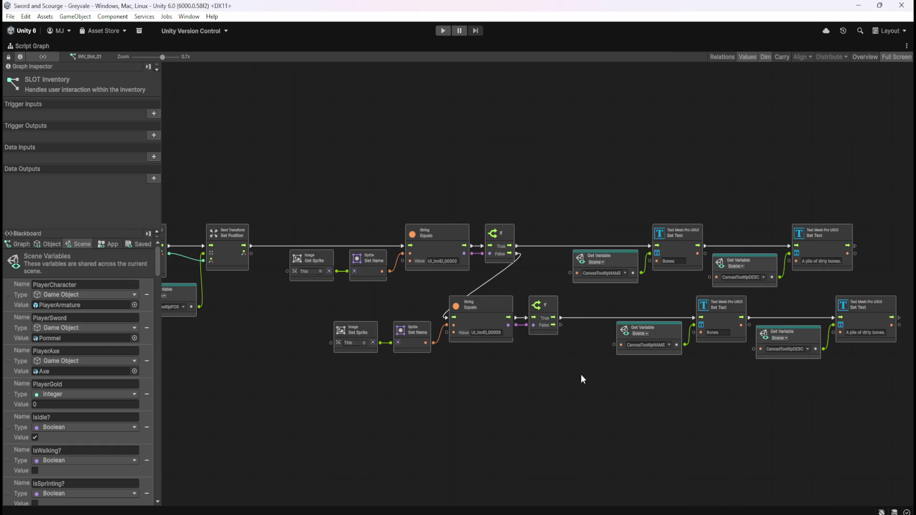
scroll(563, 370, right, 3)
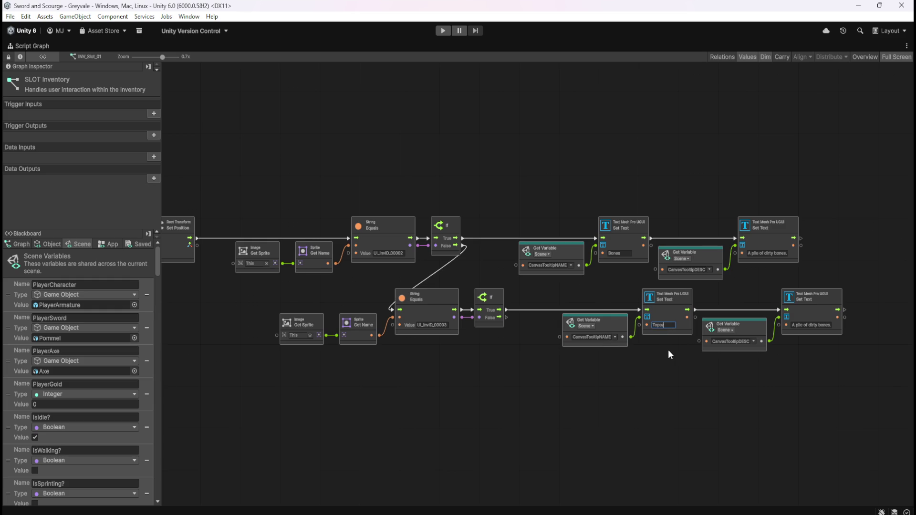
click(806, 324)
text(A)
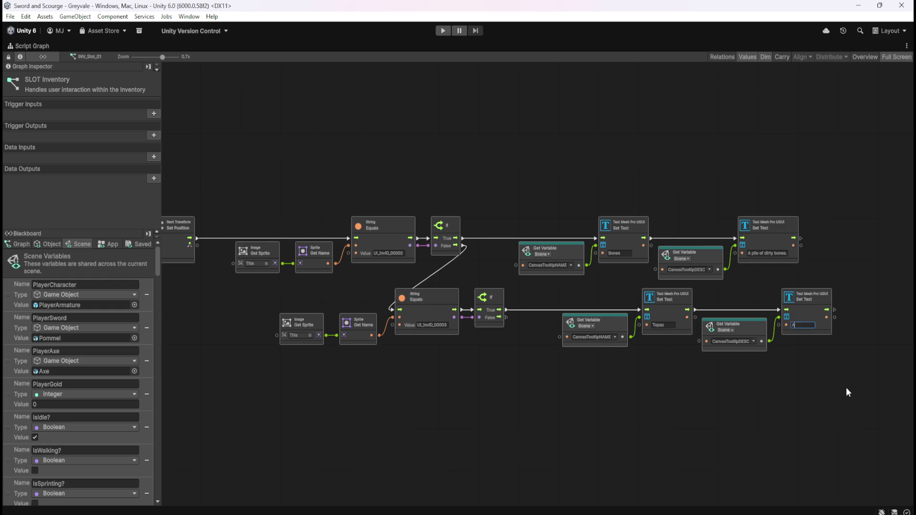
text( yellow gem)
key(BackSpace)
key(BackSpace)
key(BackSpace)
text(ellow gemstone.)
key(Return)
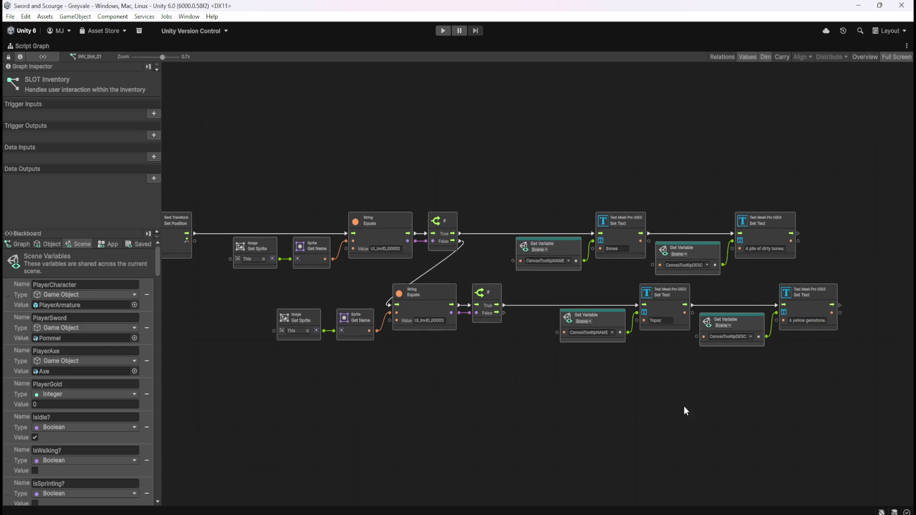
Step: Duplicate the whole Topaz node row and place the copy below it
mouse_move(266, 344)
mouse_down()
mouse_move(868, 255)
mouse_move(833, 273)
mouse_up()
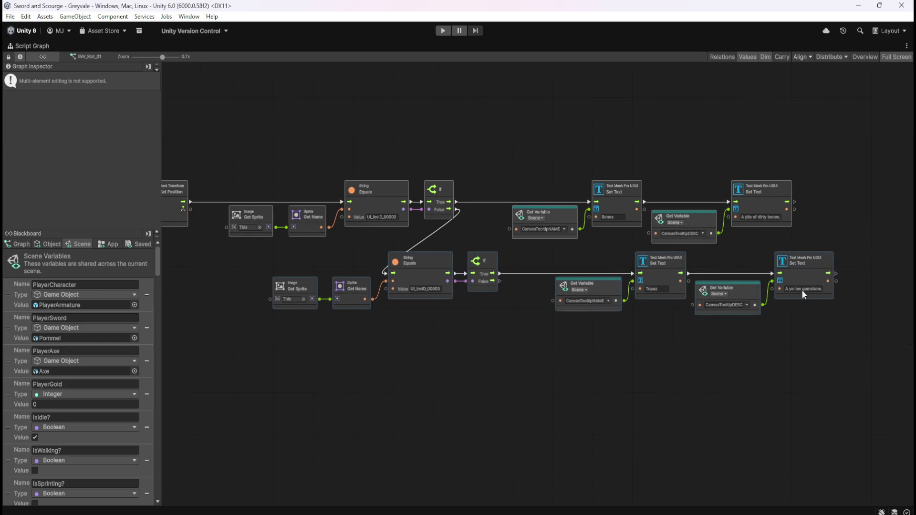
key(ctrl+d)
mouse_move(439, 283)
mouse_down()
mouse_move(485, 333)
mouse_move(477, 331)
mouse_up()
click(499, 299)
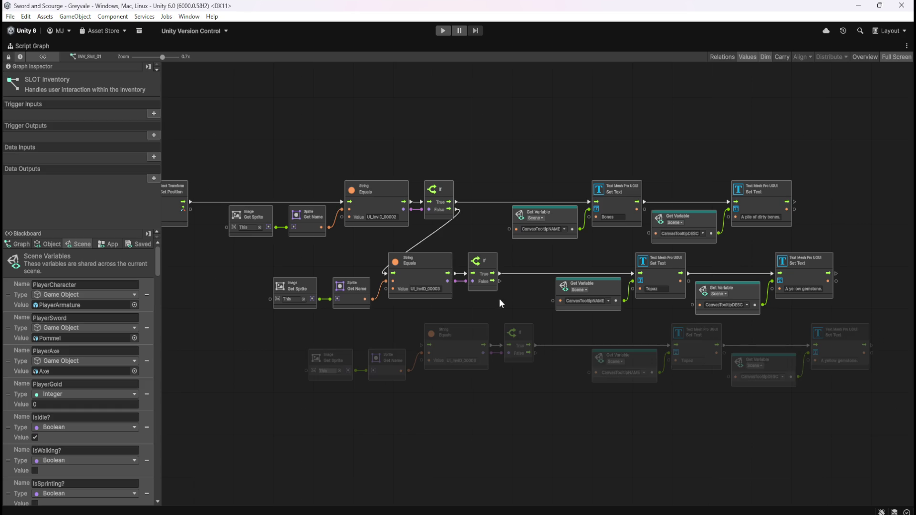
Step: Link the Topaz check's False output to the copy and set UI_InvID_00004 with 'A green gemstone.'
drag(499, 282, 422, 345)
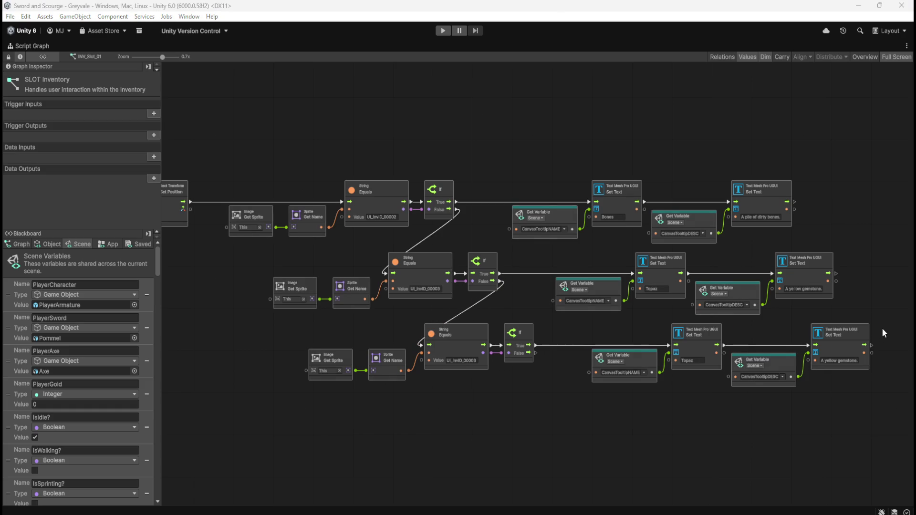
click(465, 361)
key(BackSpace)
text(4)
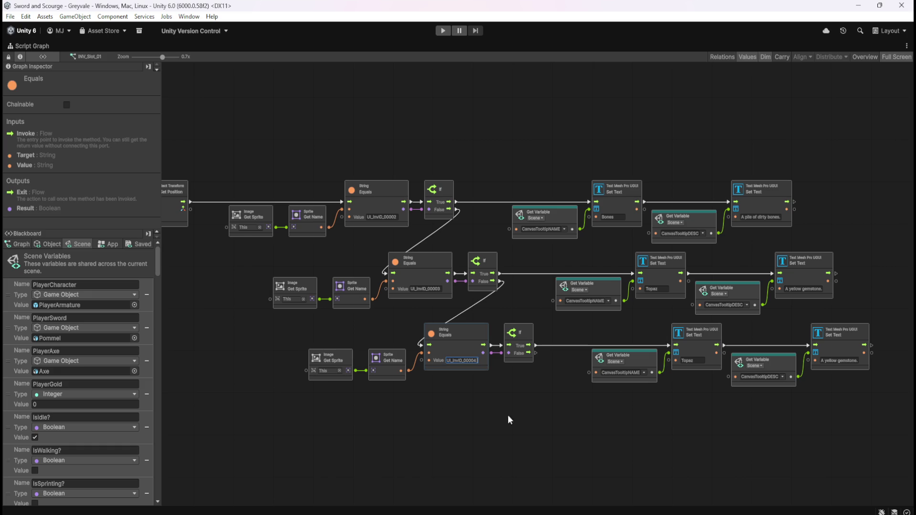
click(503, 415)
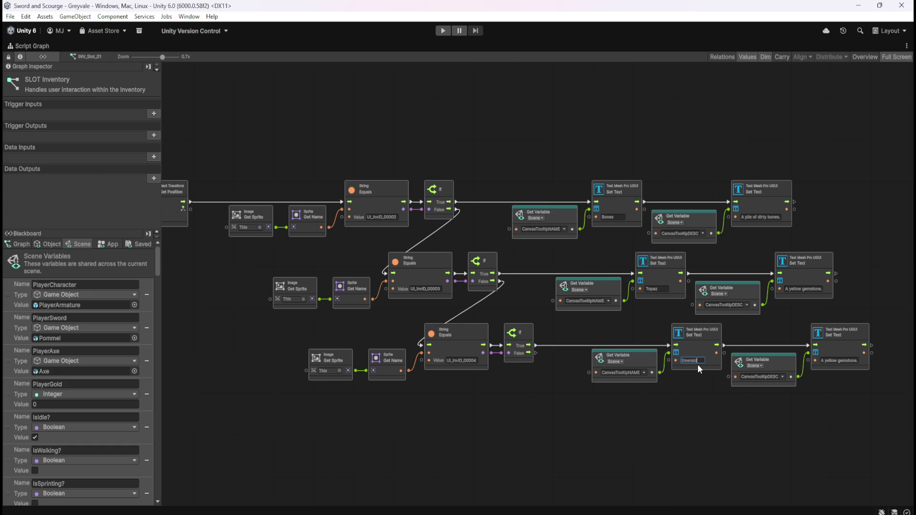
click(843, 360)
text(green)
Step: Duplicate the Emerald node row and place the copy below it
scroll(854, 418, down, 3)
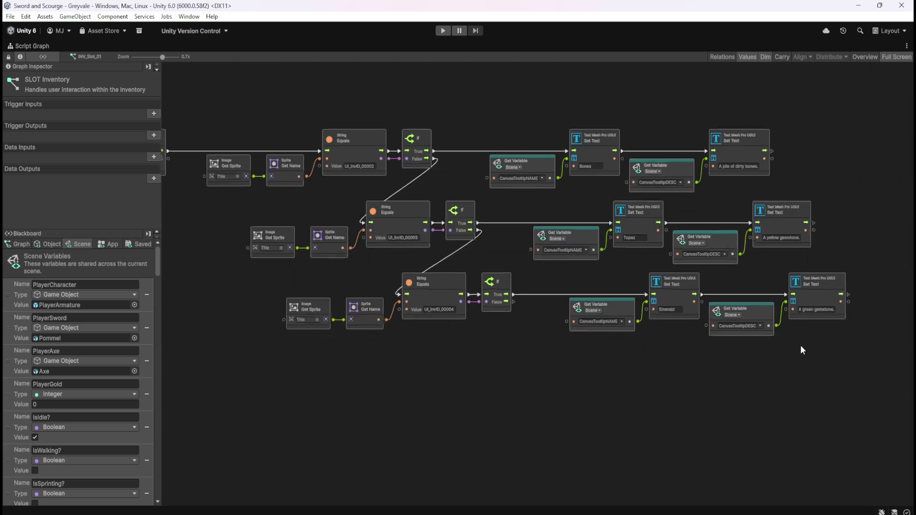
drag(271, 368, 877, 287)
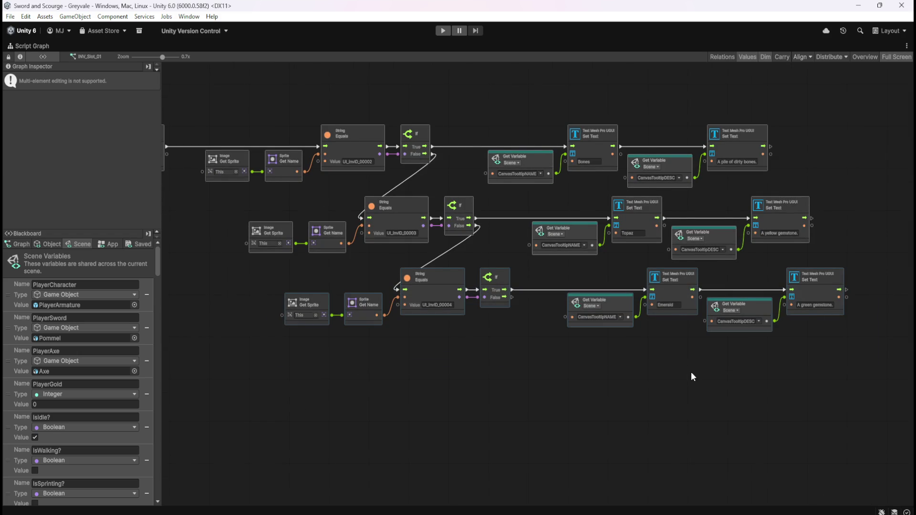
key(ctrl+d)
mouse_move(491, 267)
mouse_down()
mouse_move(435, 282)
mouse_move(485, 349)
mouse_move(477, 353)
mouse_up()
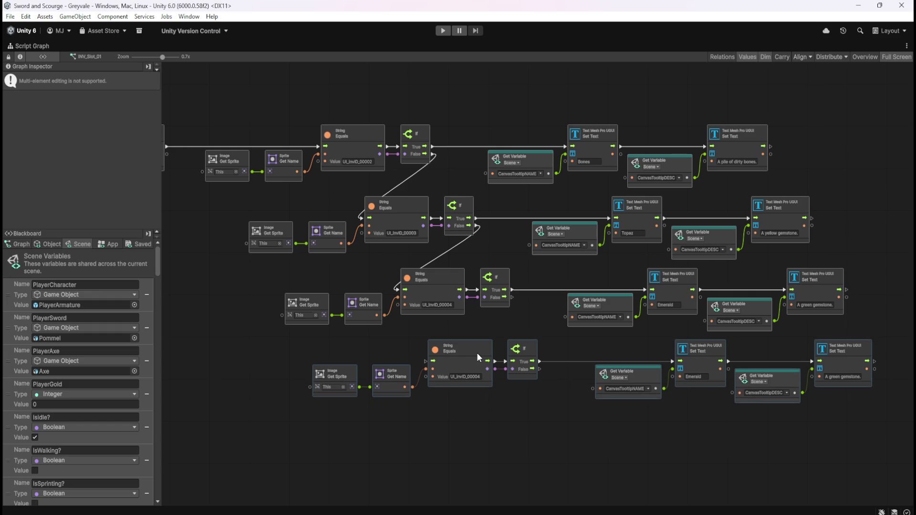
Step: Connect the Emerald check's False output to the new row and set its ID to UI_InvID_00005
click(504, 323)
mouse_move(513, 298)
mouse_down()
mouse_move(526, 327)
mouse_move(440, 342)
mouse_move(425, 359)
mouse_up()
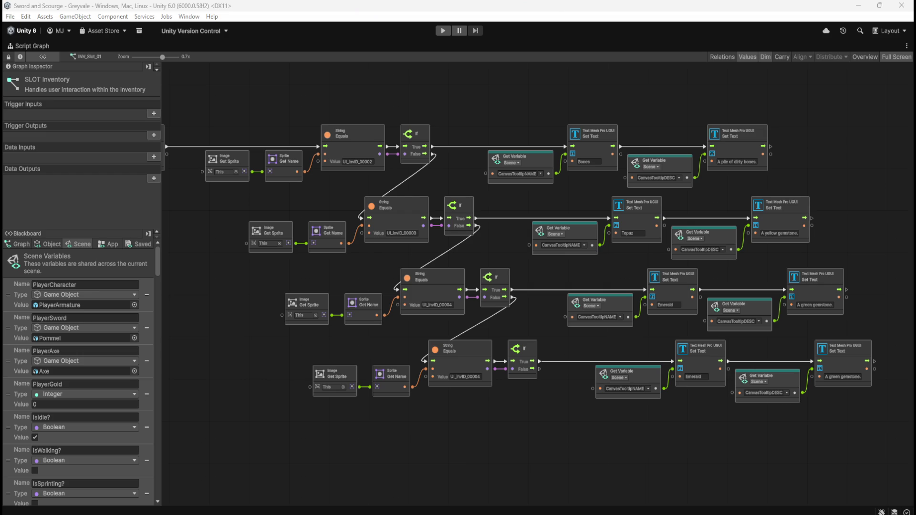
click(469, 375)
text(5)
key(Return)
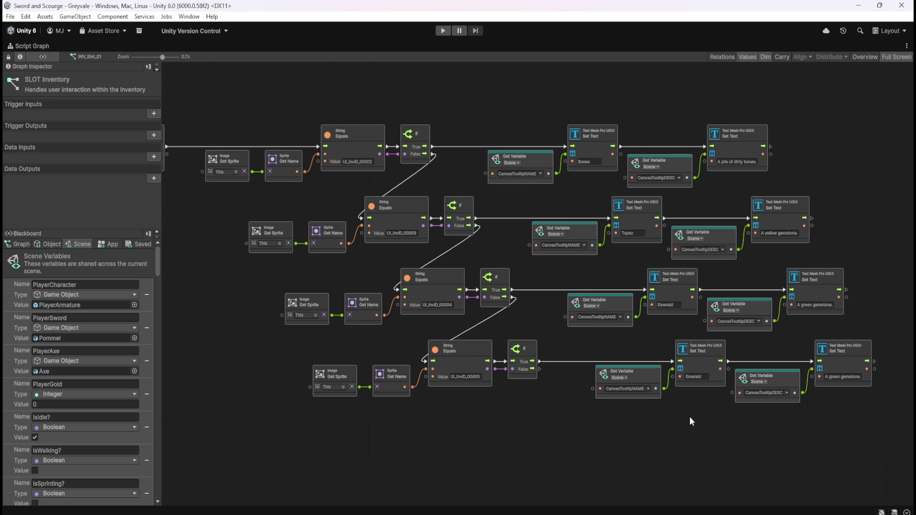
Step: Set the bottom row's name to Blood Ruby and its description to 'A rare red gemstone.'
drag(706, 411, 684, 414)
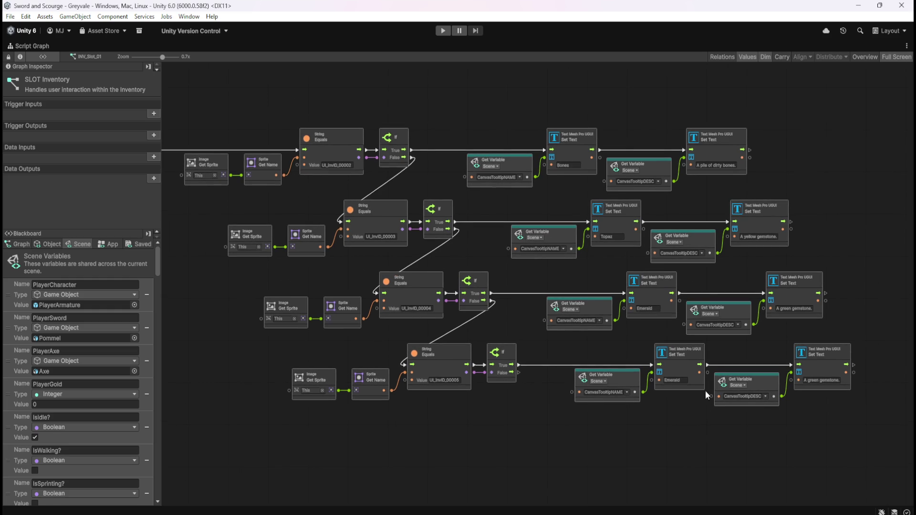
text(Blood Ruby)
click(821, 381)
key(End)
key(ctrl+shift+Right)
text(rare red)
key(Return)
drag(500, 427, 525, 437)
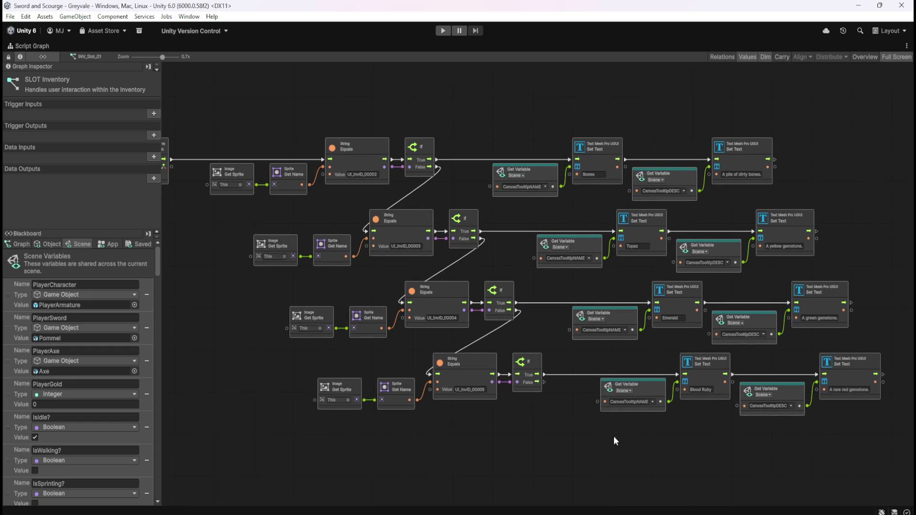
Step: Scroll back through the graph to the On Update nodes and restore the docked editor layout
scroll(602, 436, down, 3)
scroll(616, 394, up, 5)
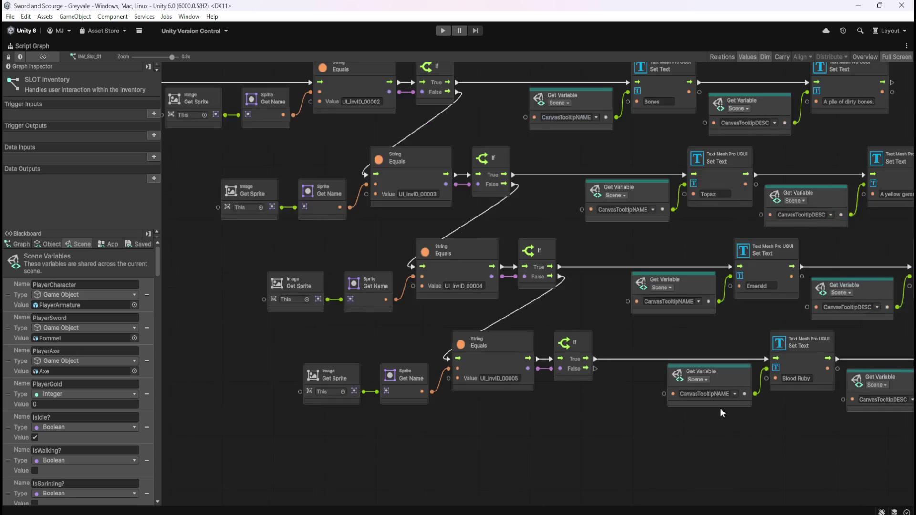
scroll(760, 405, down, 5)
scroll(586, 356, up, 2)
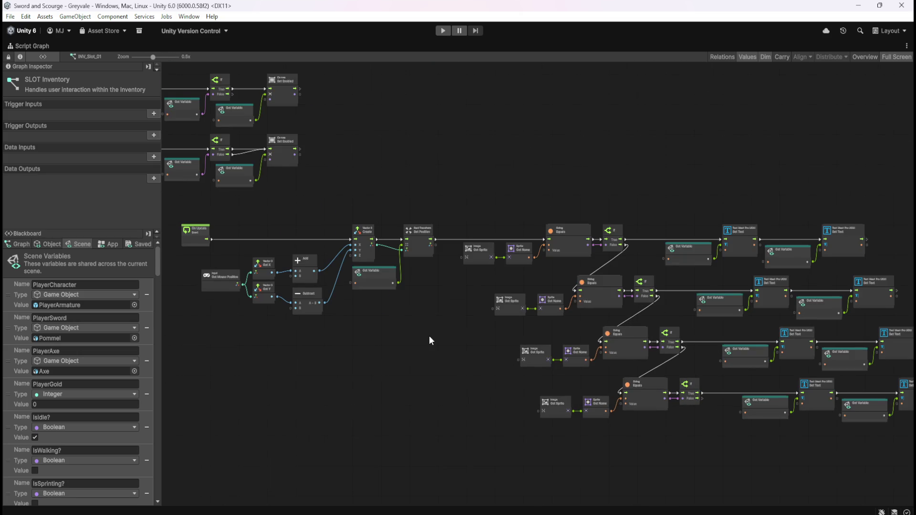
scroll(428, 336, up, 3)
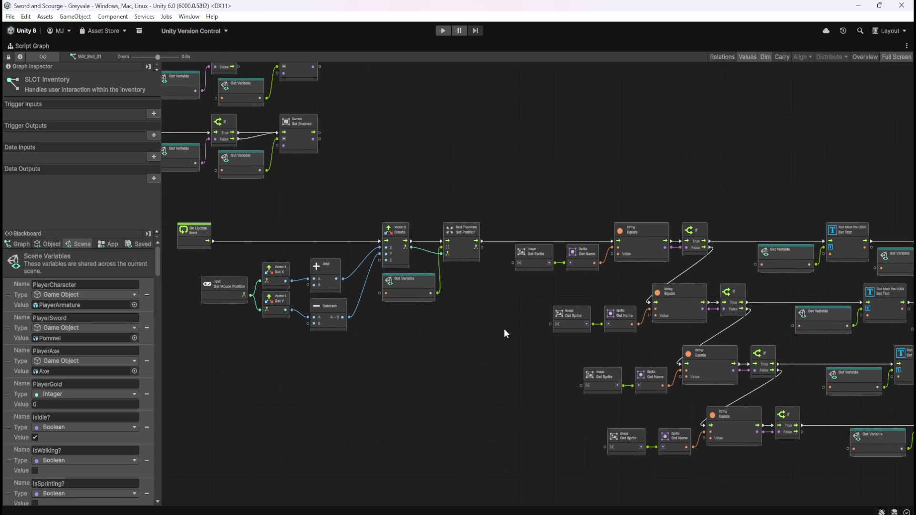
drag(506, 329, 312, 314)
mouse_move(311, 351)
mouse_down()
mouse_move(471, 299)
mouse_move(461, 400)
mouse_move(438, 333)
mouse_move(516, 370)
mouse_up()
scroll(462, 399, up, 1)
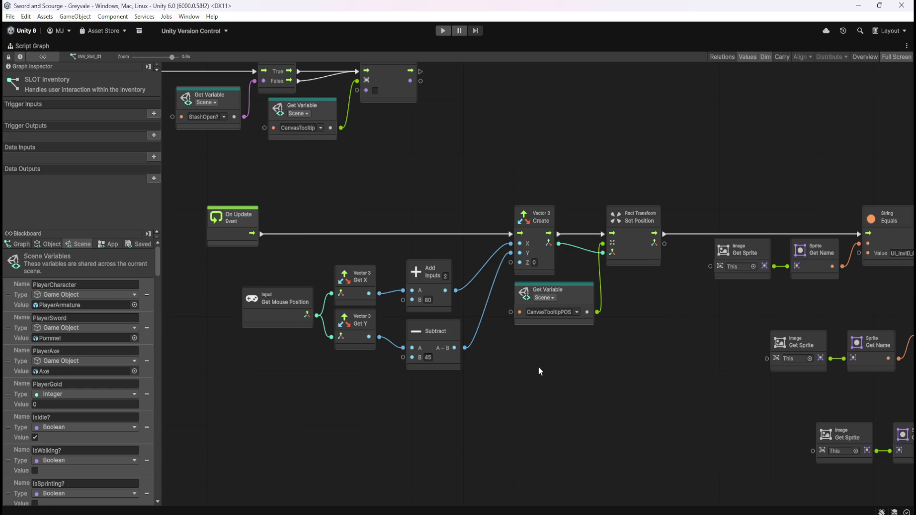
key(shift+space)
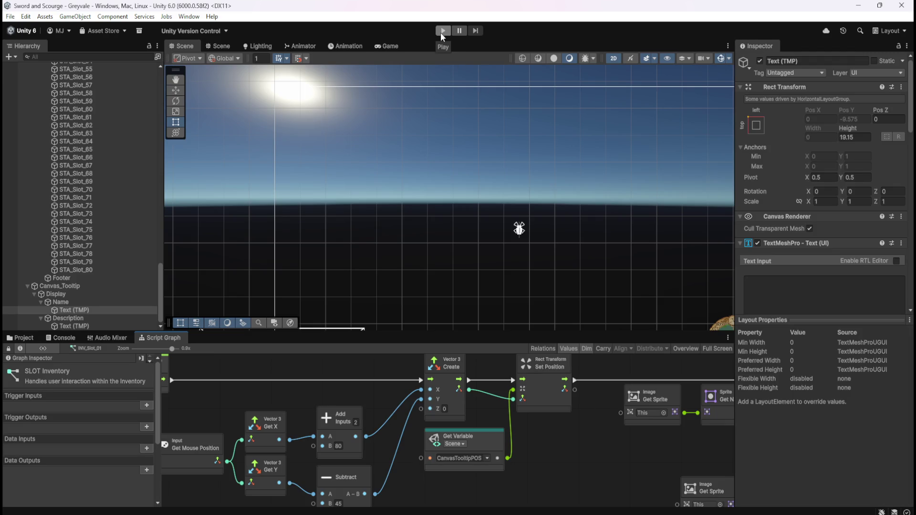
Step: Play the game, walk to the chest and open the Inventory and Stash, then stop
click(442, 32)
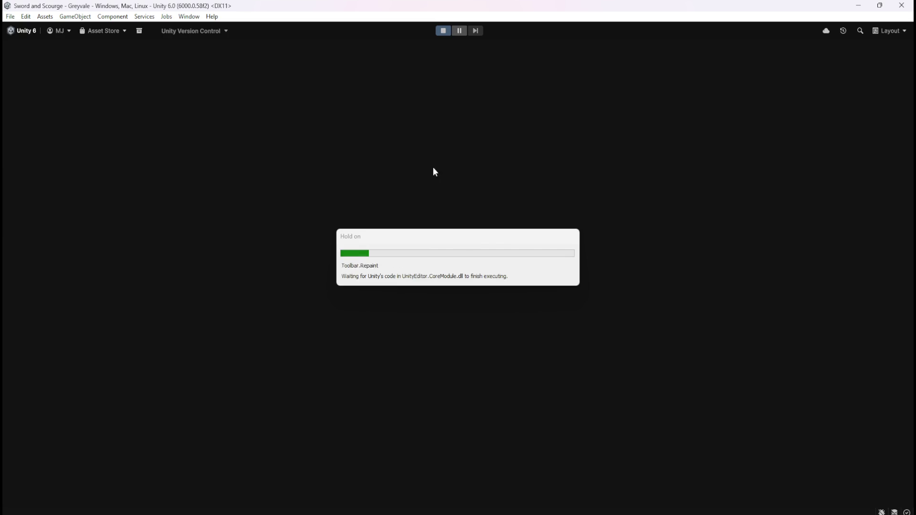
key(w)
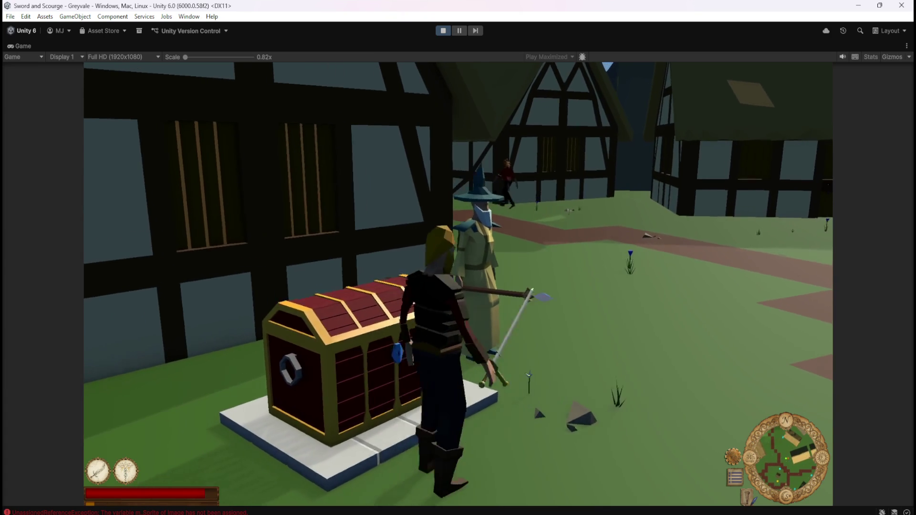
key(e)
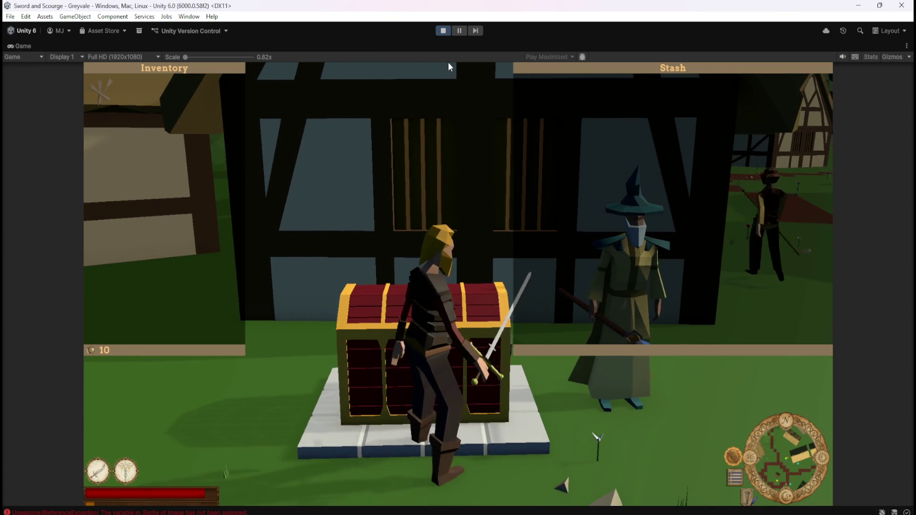
click(442, 33)
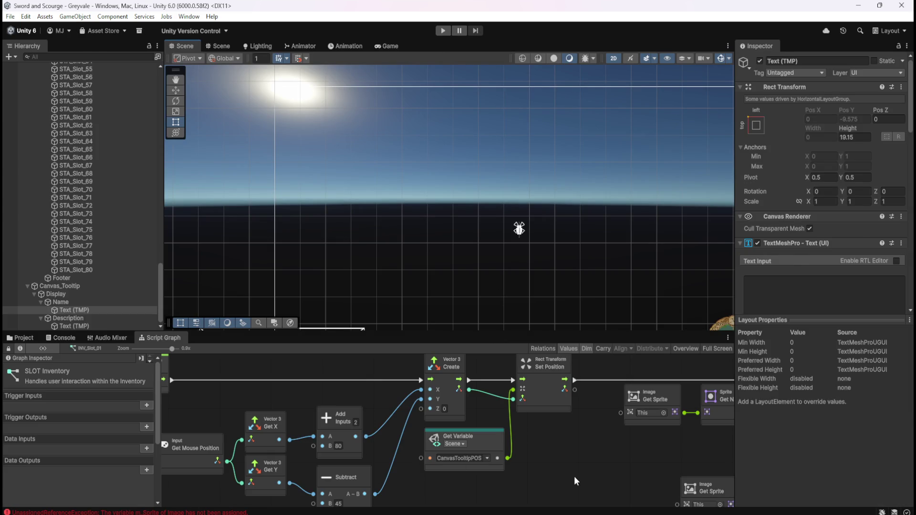
key(shift+space)
scroll(625, 445, down, 3)
scroll(686, 427, up, 3)
mouse_move(686, 431)
mouse_down()
mouse_move(734, 431)
mouse_move(640, 410)
mouse_move(552, 427)
mouse_move(541, 412)
mouse_up()
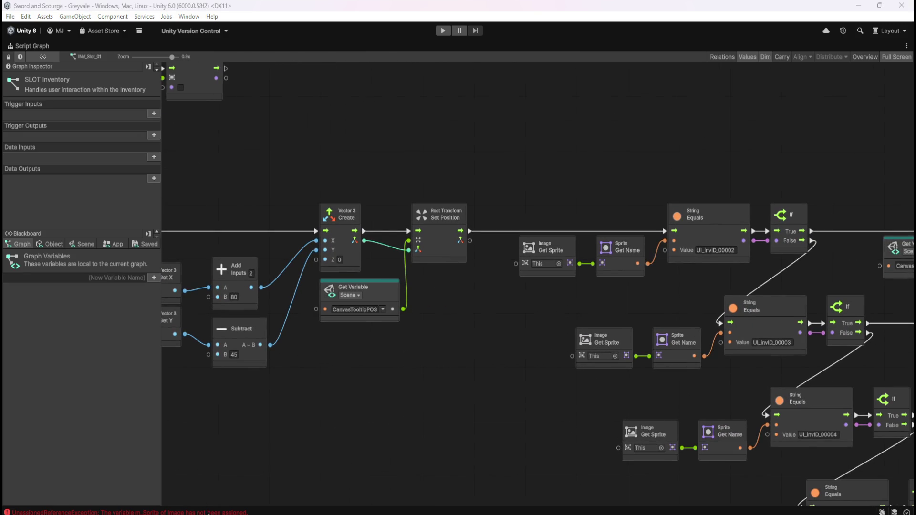
click(208, 513)
click(295, 392)
scroll(341, 369, down, 1)
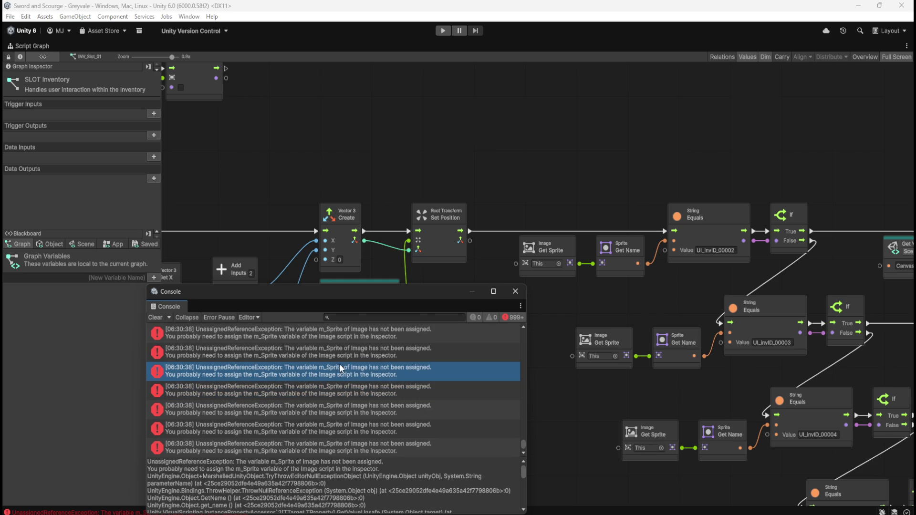
click(368, 349)
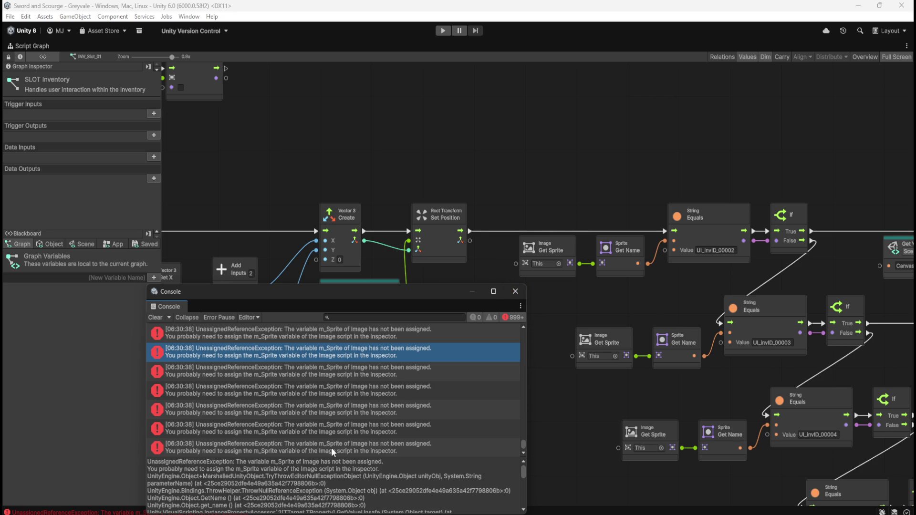
click(523, 293)
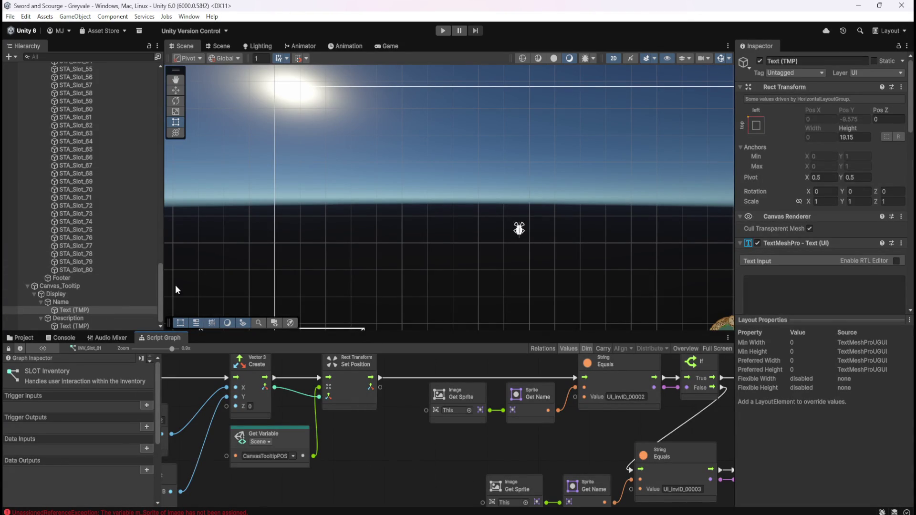
Step: Select INV_Slot_13, maximize its script graph and move the On Update node further left
drag(160, 293, 160, 143)
click(98, 166)
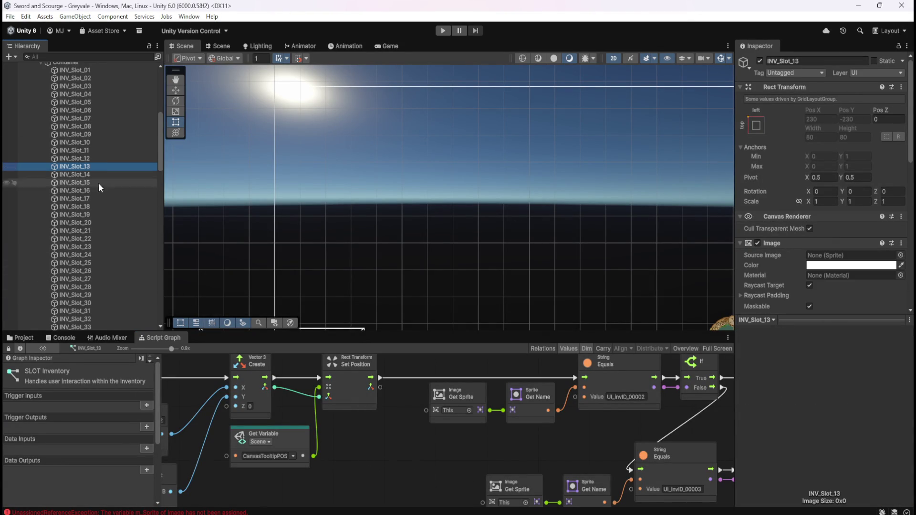
scroll(104, 264, down, 5)
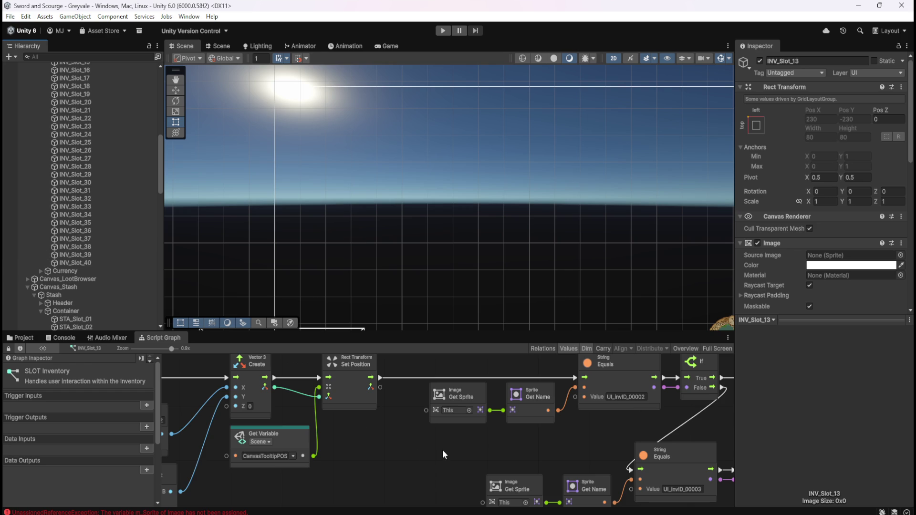
key(shift+space)
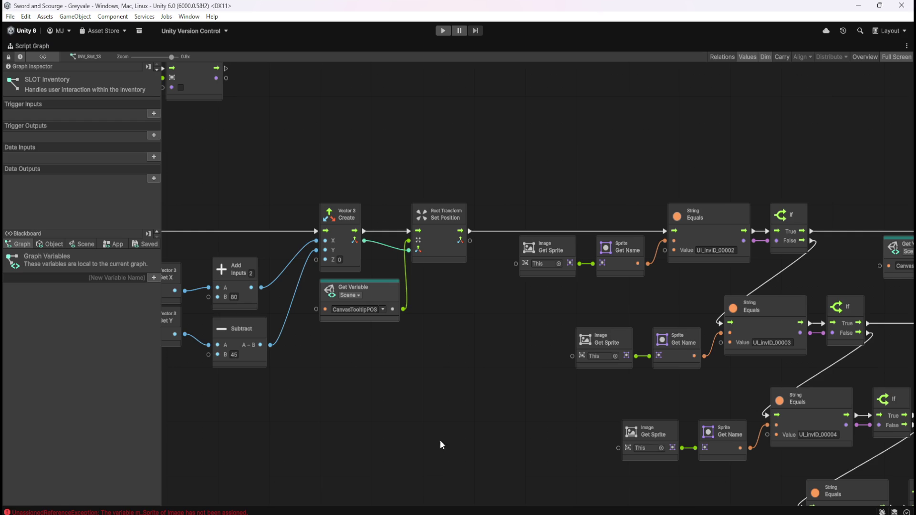
mouse_move(408, 410)
mouse_down()
mouse_move(672, 415)
mouse_move(687, 471)
mouse_up()
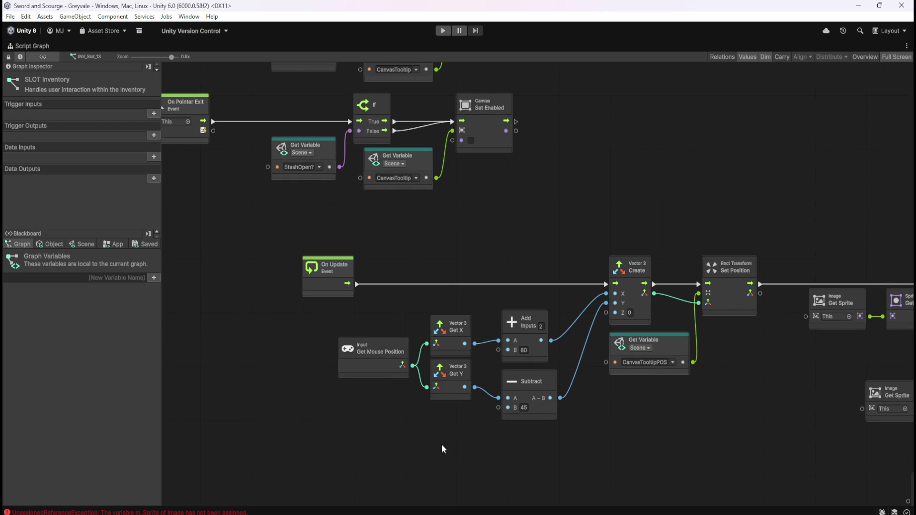
drag(280, 359, 386, 387)
click(431, 317)
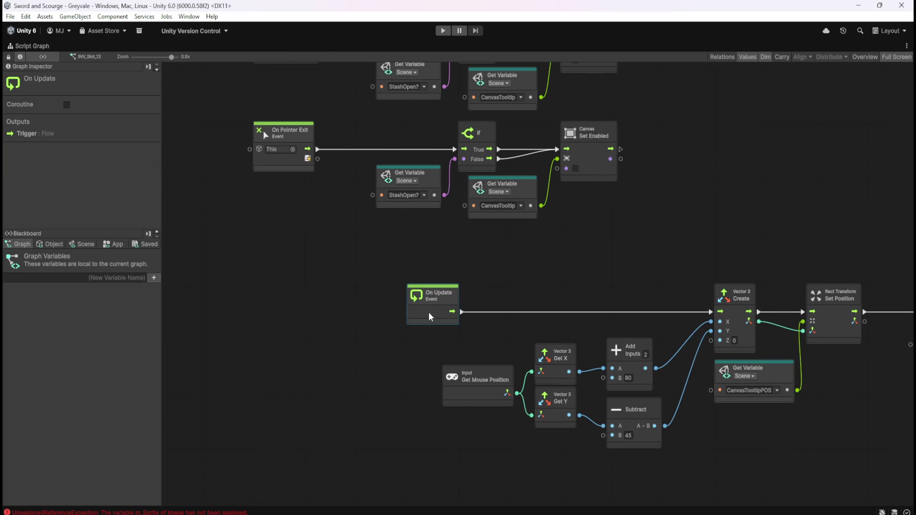
drag(425, 311, 270, 311)
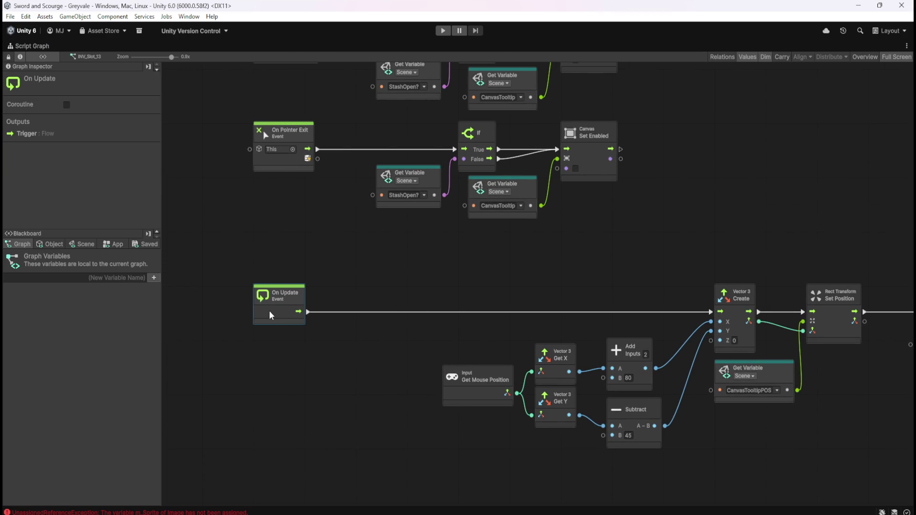
click(418, 255)
Step: Paste a copy of the If and StashOpen? nodes, wire On Update into it, and play
drag(459, 164, 460, 178)
key(ctrl+c)
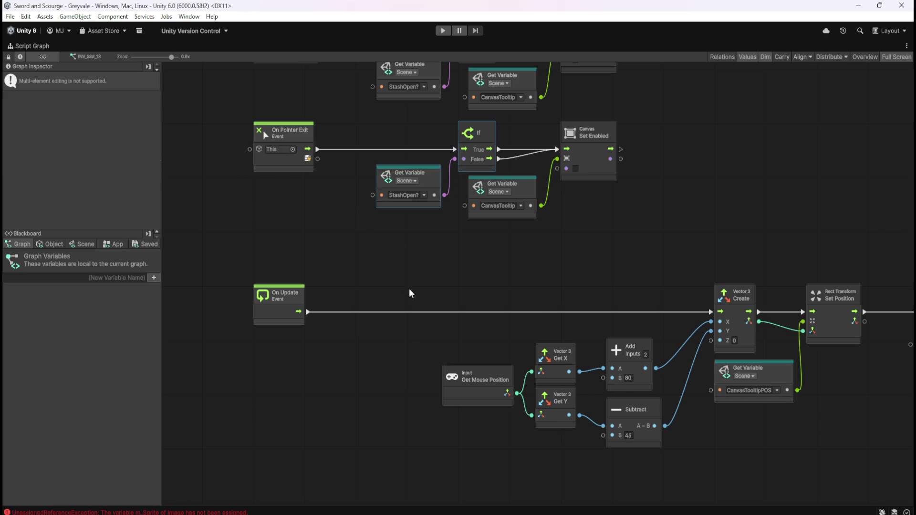
key(ctrl+v)
drag(526, 306, 382, 344)
click(340, 279)
drag(298, 311, 710, 312)
key(ctrl+p)
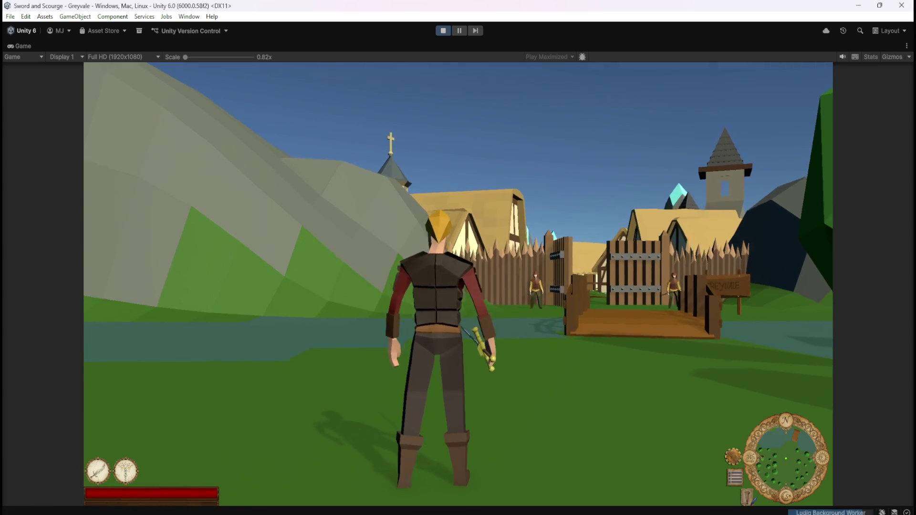
Step: Run the hero from the bridge through the village, past the well and trees, into the graveyard
key(w)
key(w)
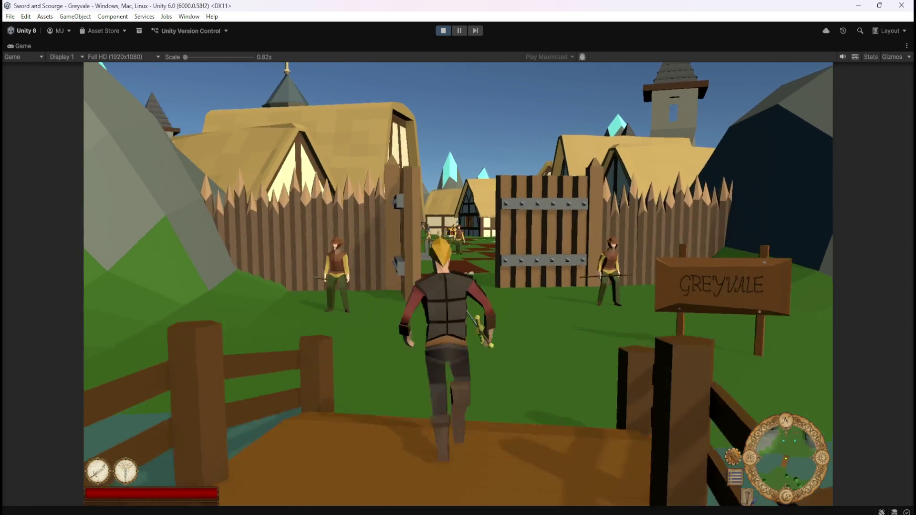
key(w)
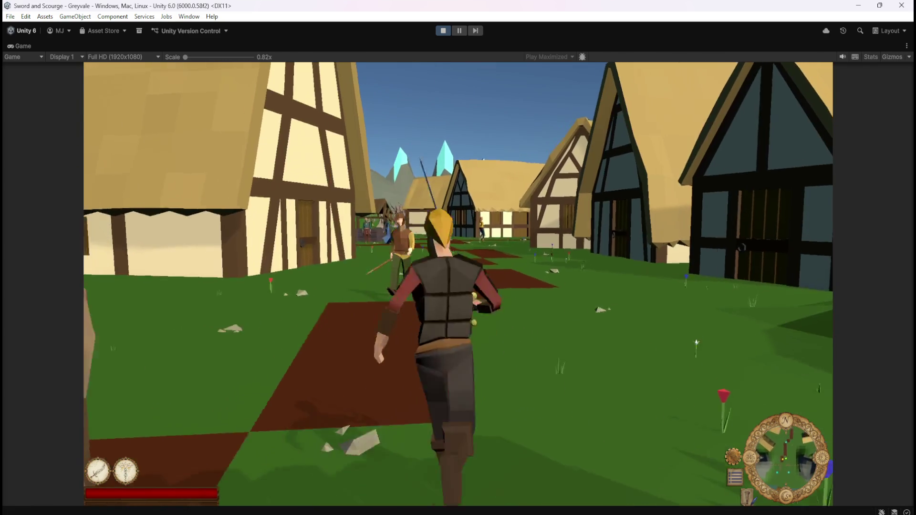
key(w)
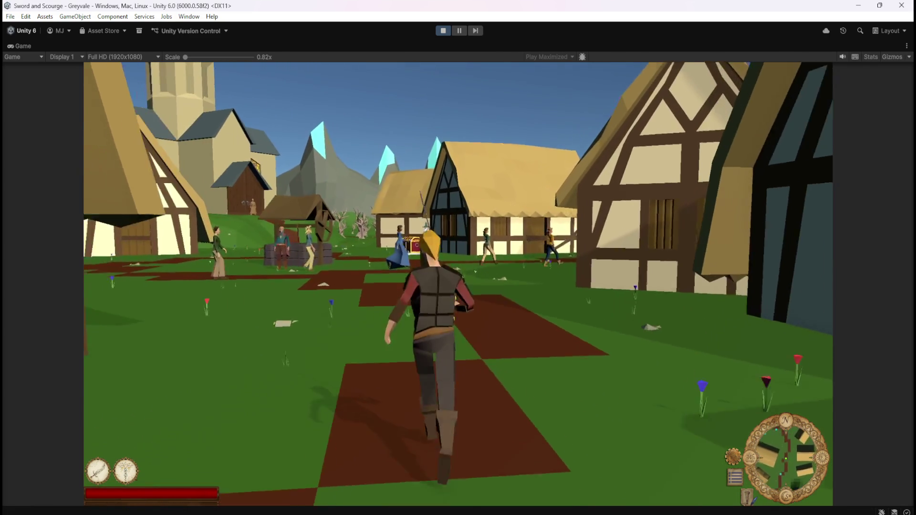
key(w)
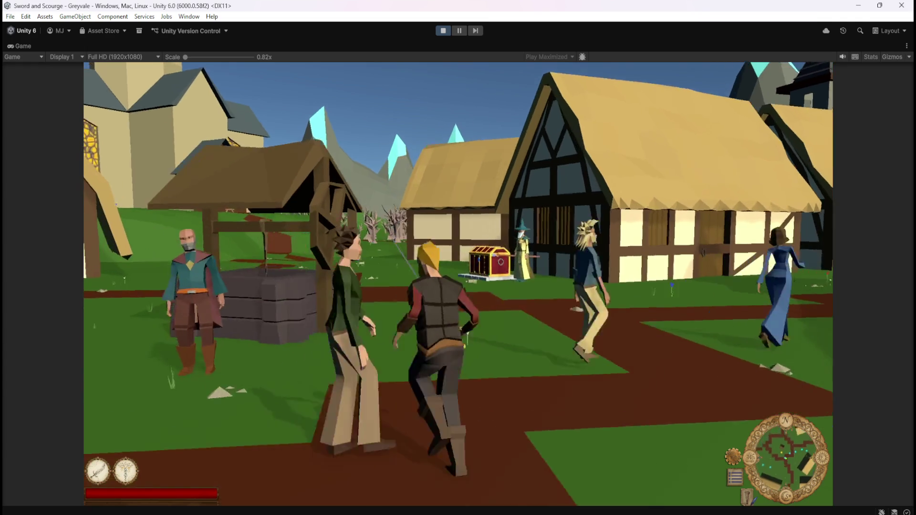
key(w)
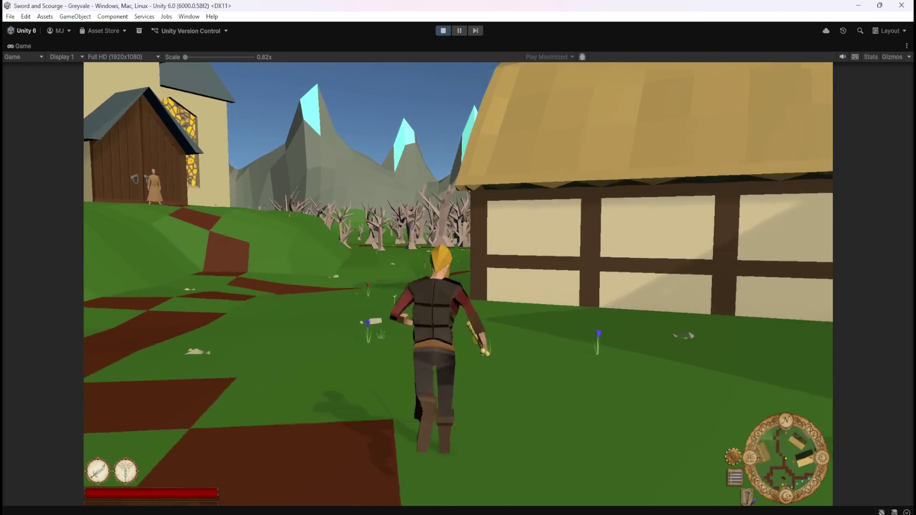
key(w)
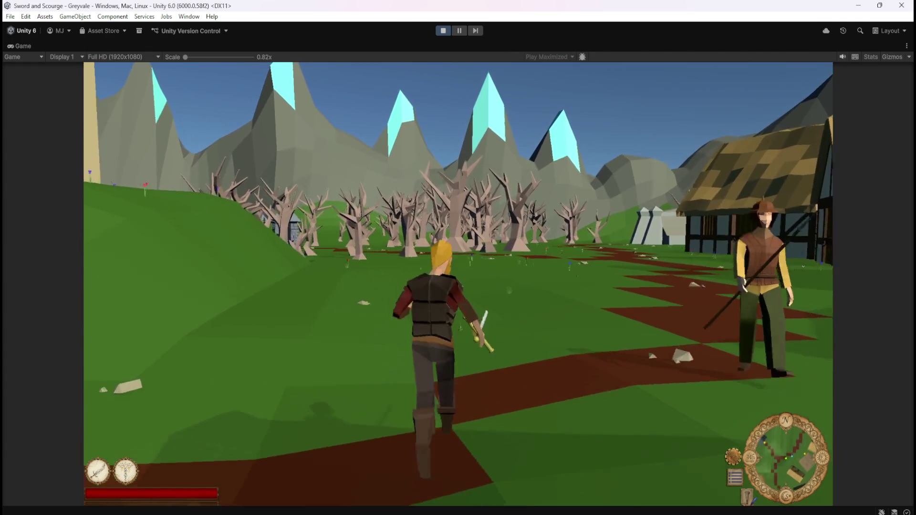
key(w)
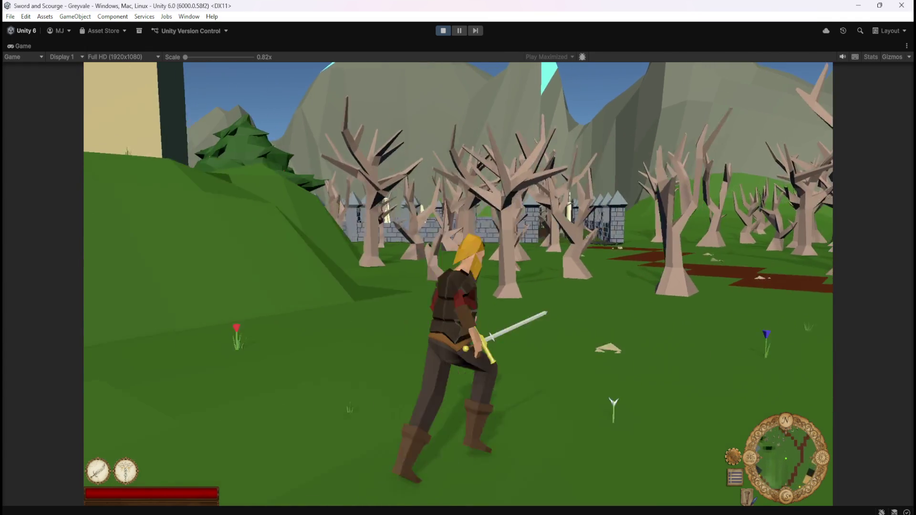
key(w)
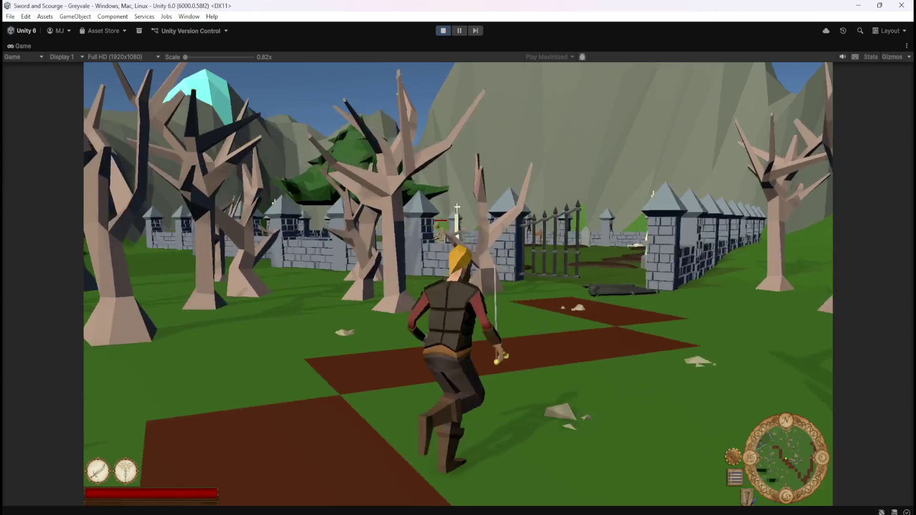
key(w)
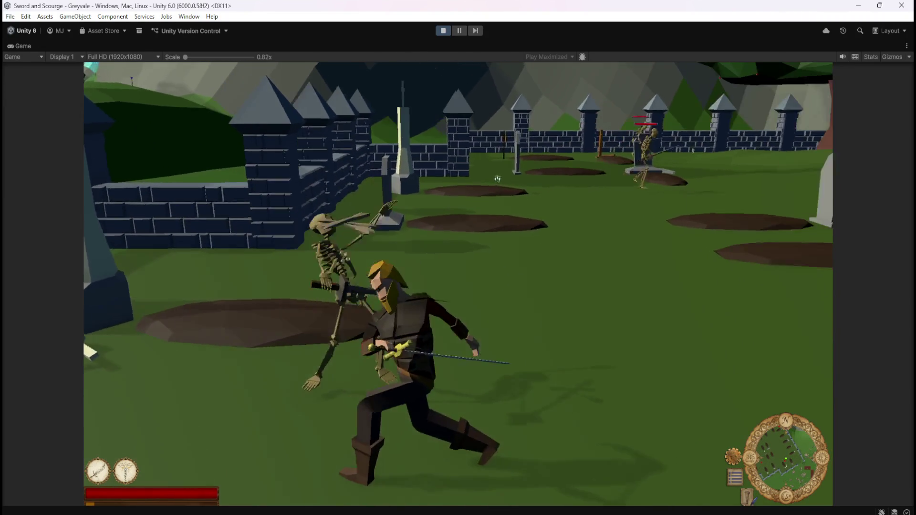
key(w)
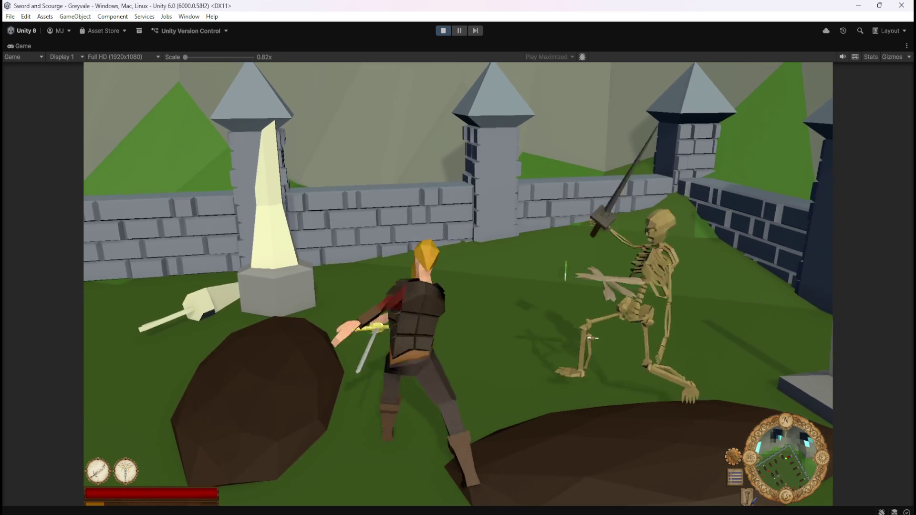
Step: Attack the skeletons with sword strikes and the 1 and 2 abilities
click(591, 338)
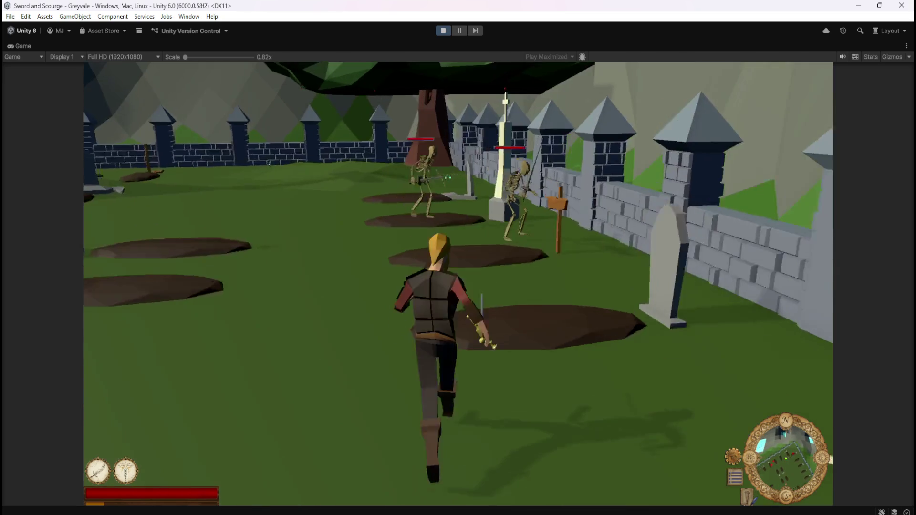
key(1)
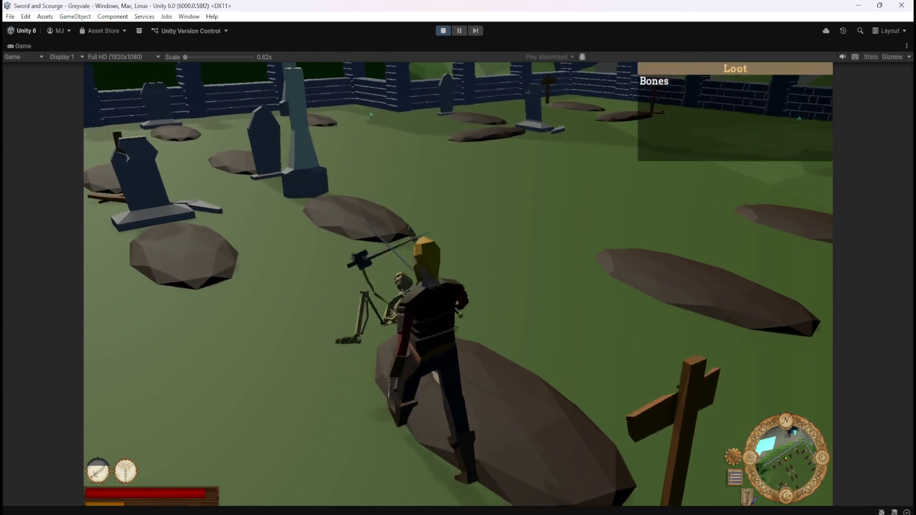
key(2)
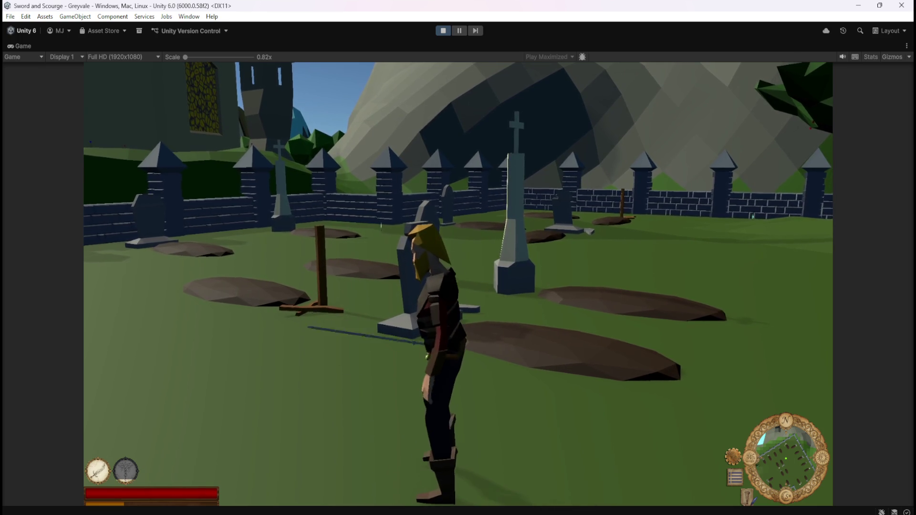
key(s)
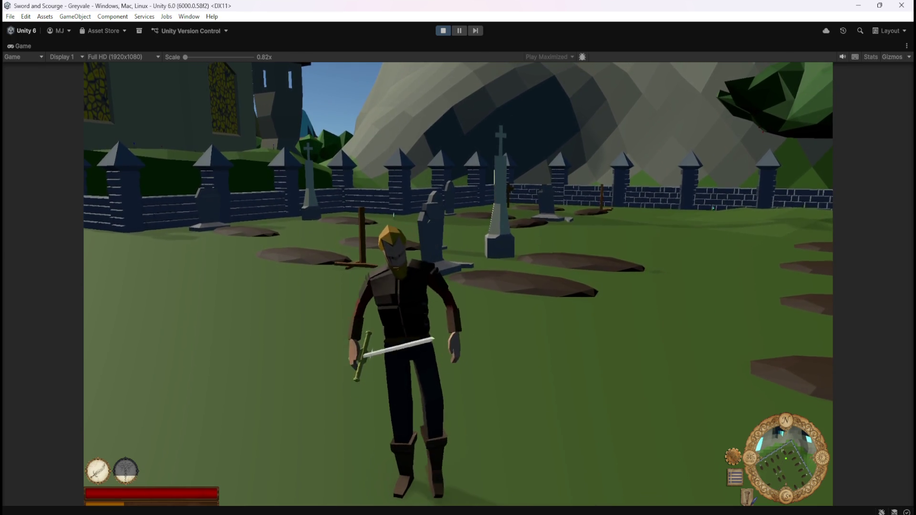
key(w)
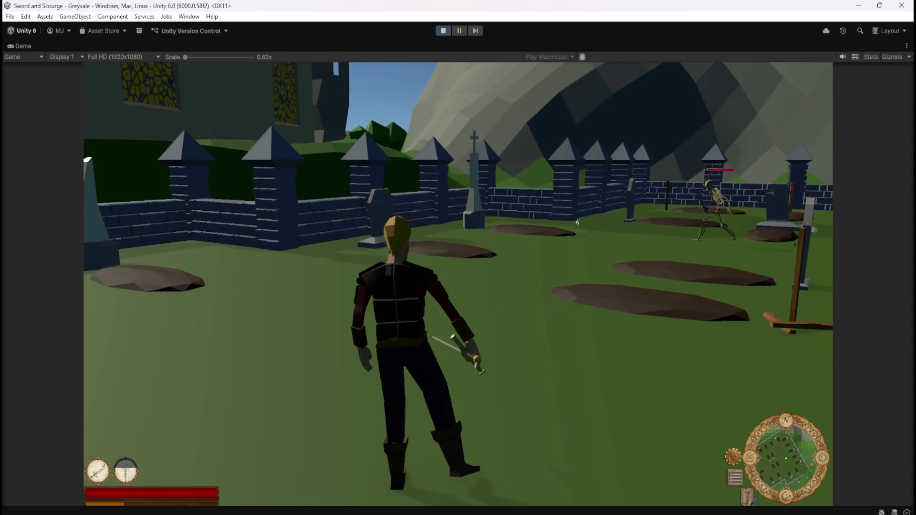
key(w)
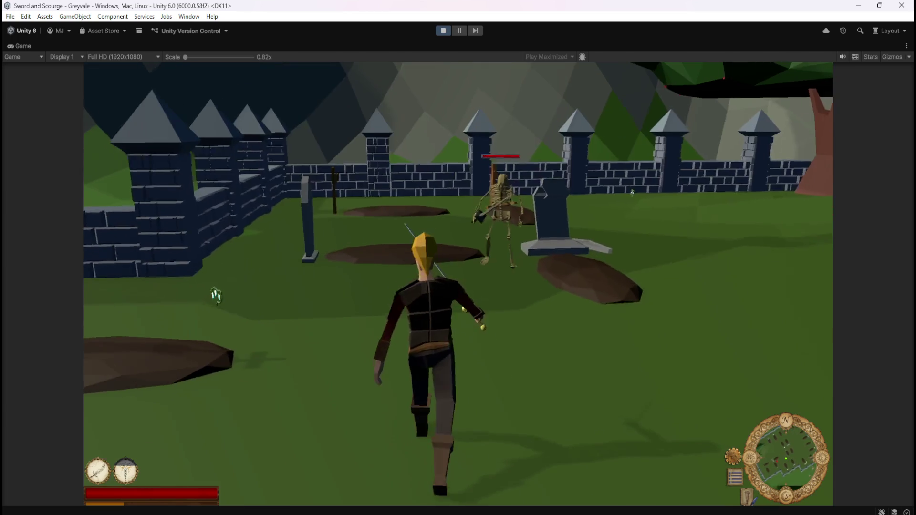
key(w)
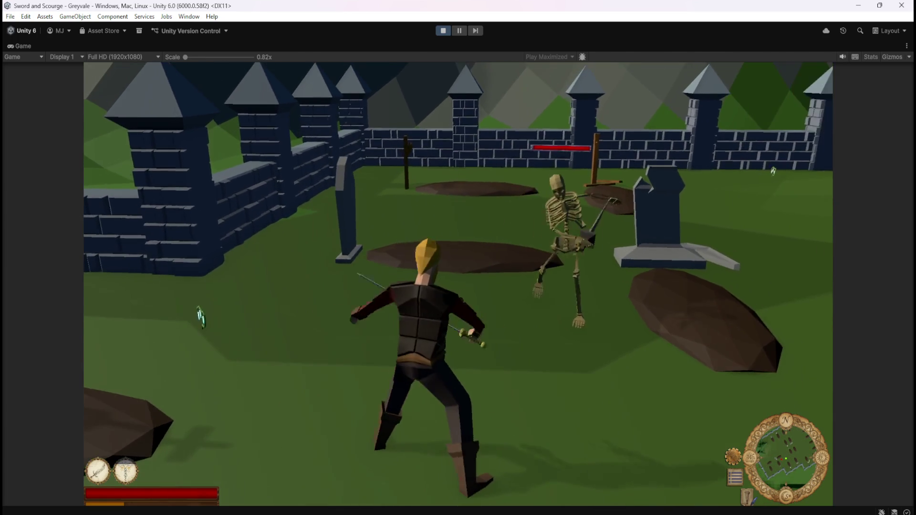
key(1)
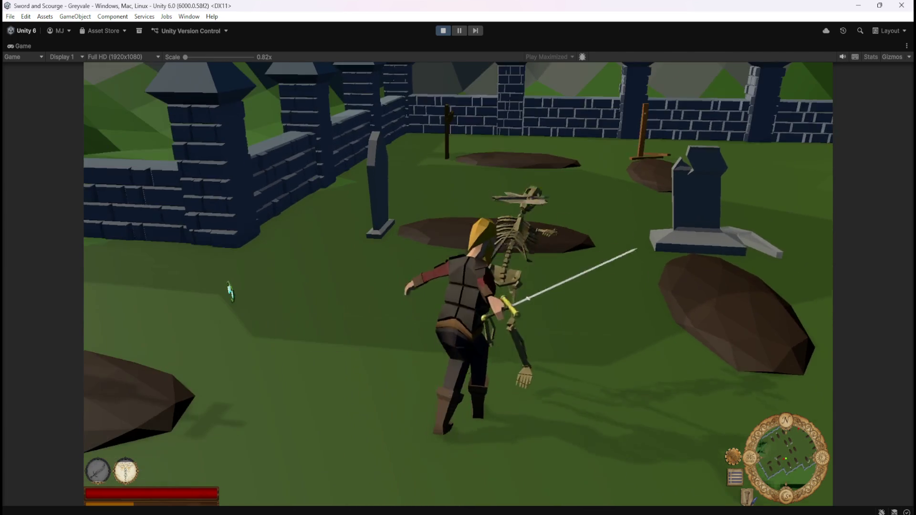
Step: Finish off the remaining skeletons and reach the fallen one's loot of Bones and Topaz
key(w)
key(w)
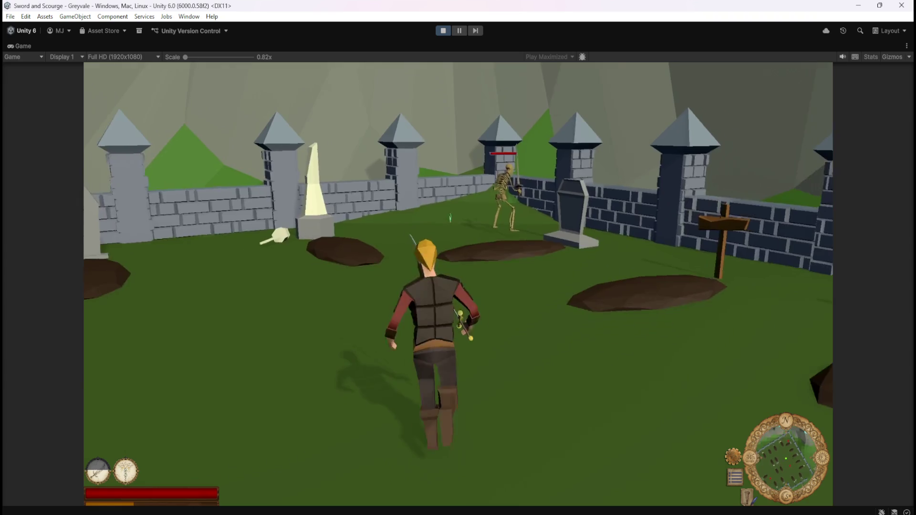
key(w)
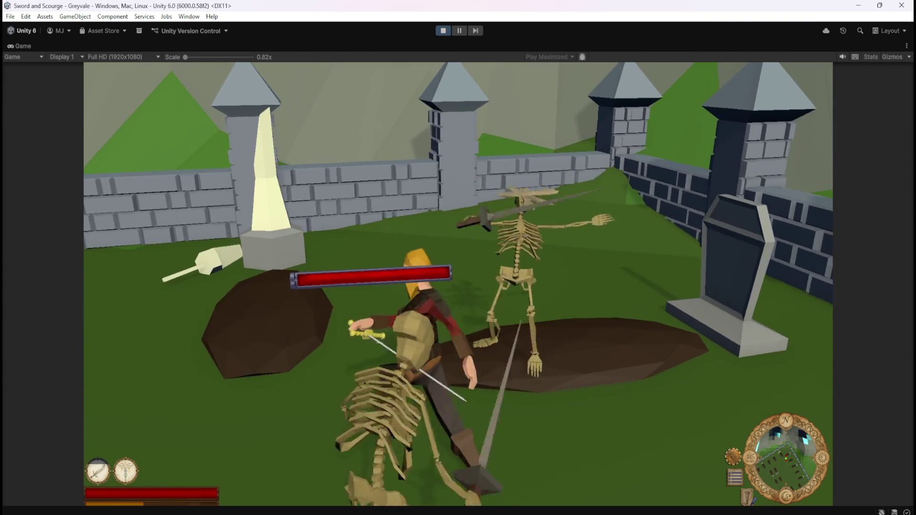
key(w)
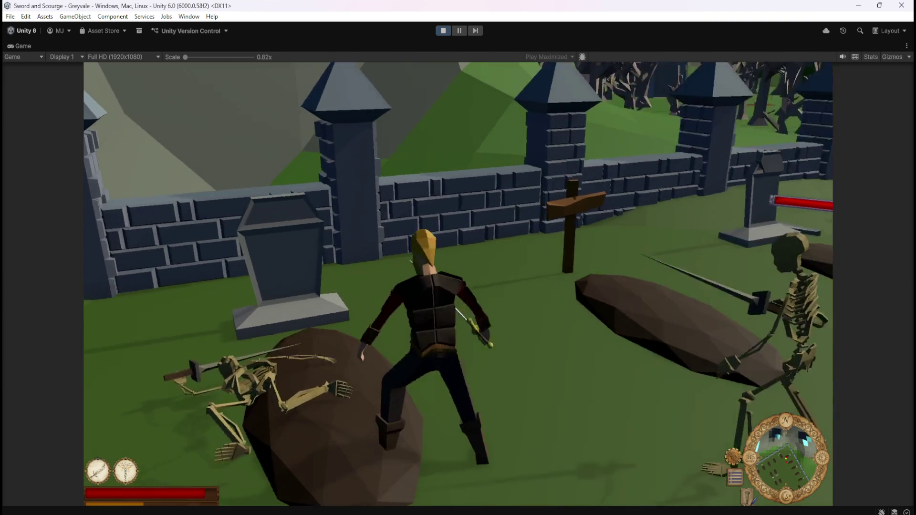
key(w)
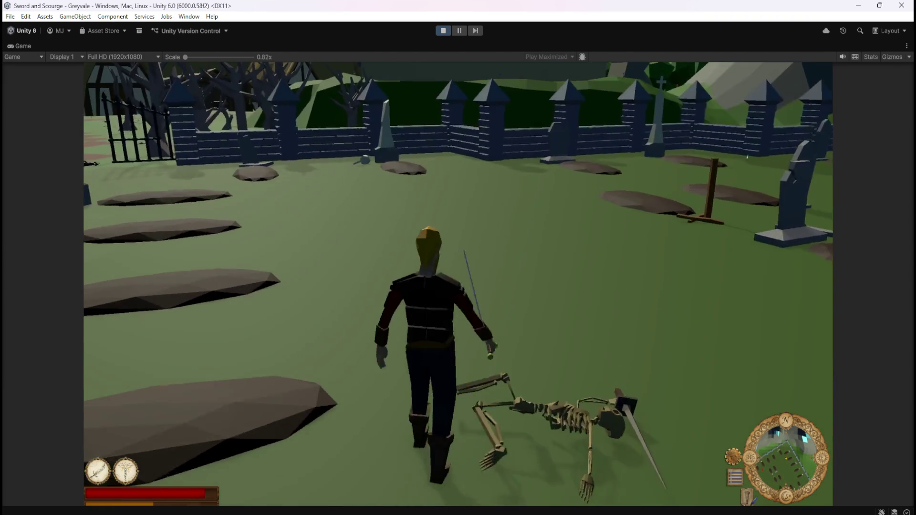
key(w)
key(w)
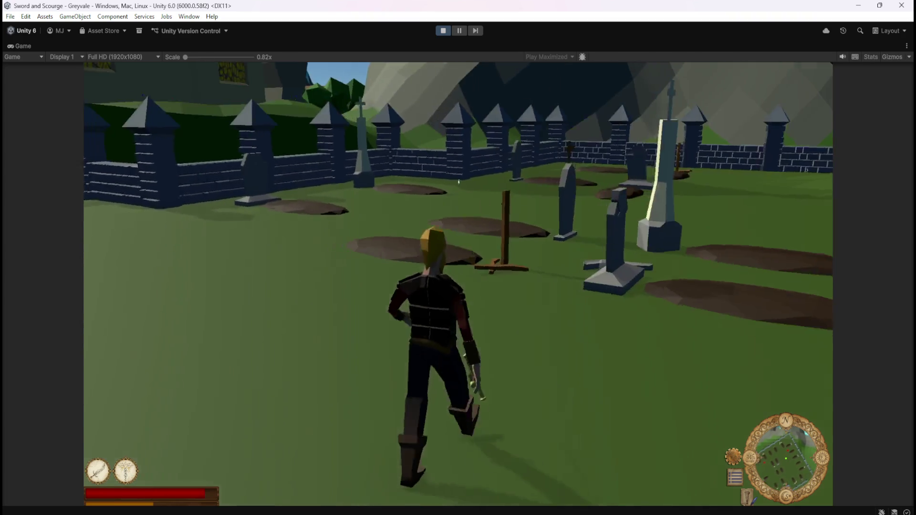
key(w)
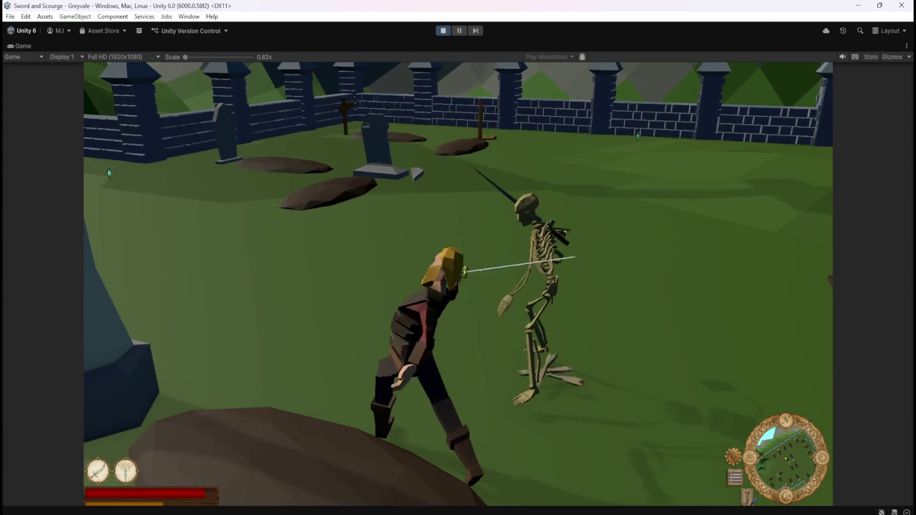
key(w)
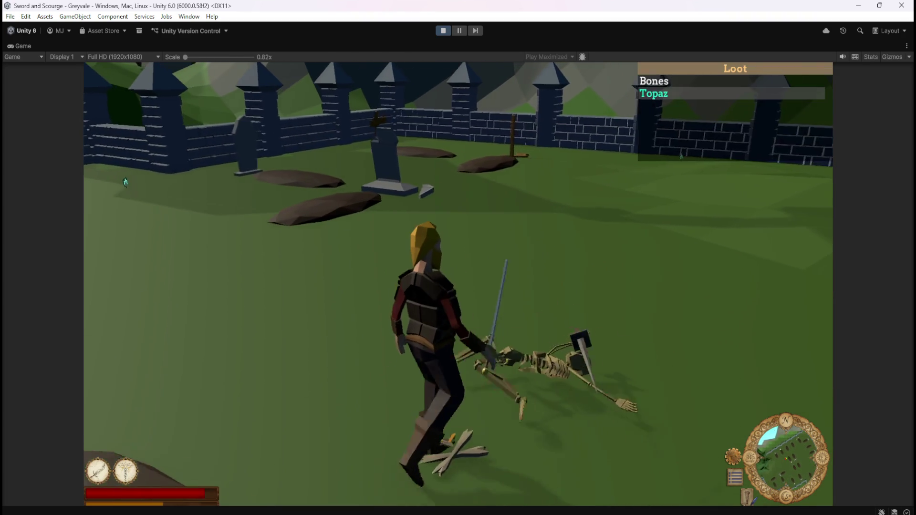
key(w)
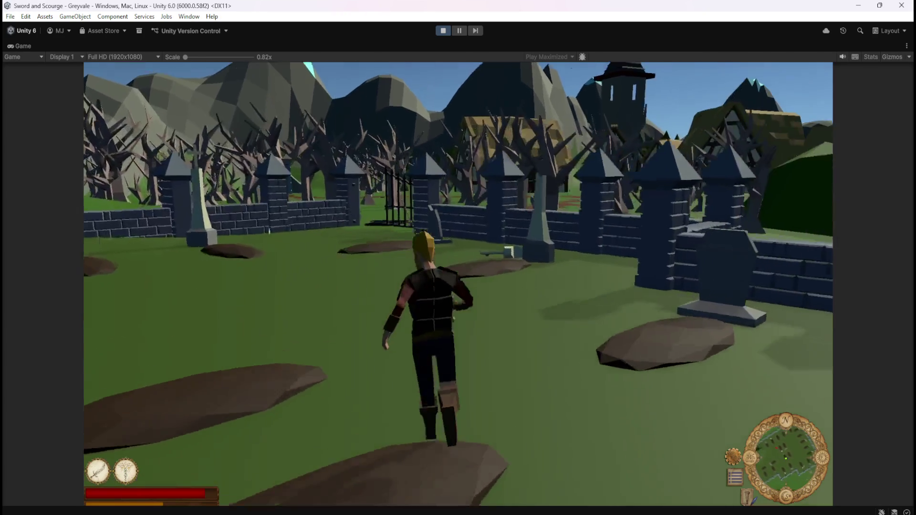
Step: Run the hero out of the graveyard and through the village to the treasure chest
key(w)
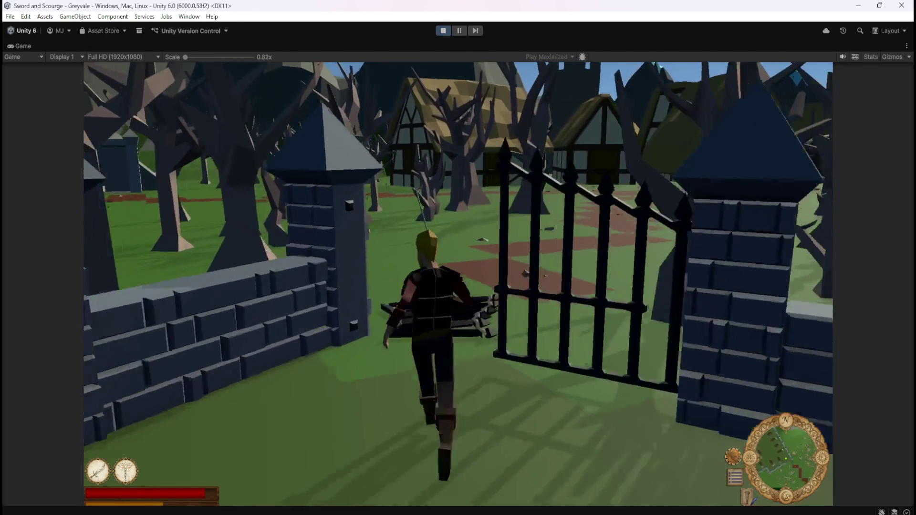
key(w)
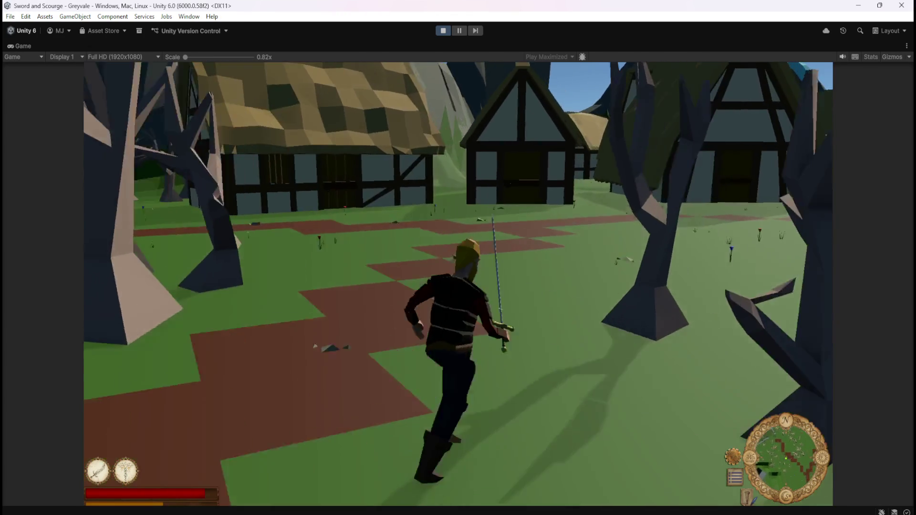
key(w)
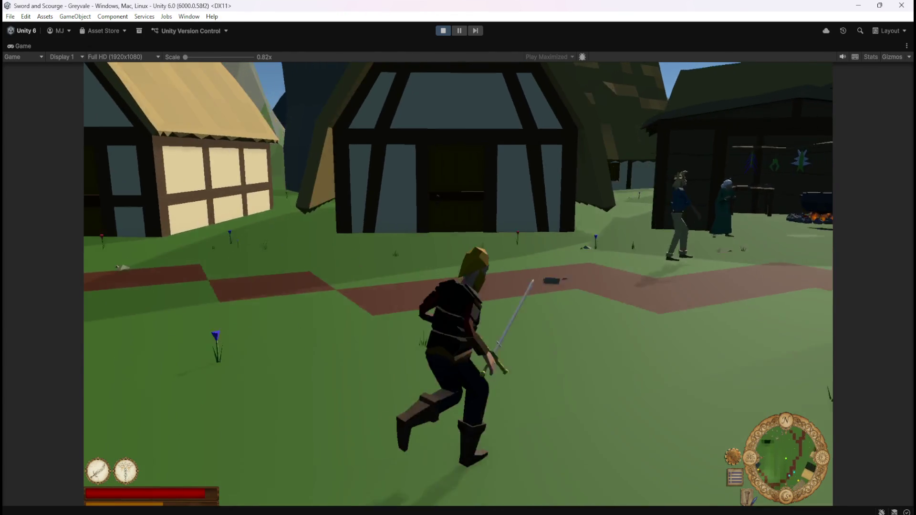
key(w)
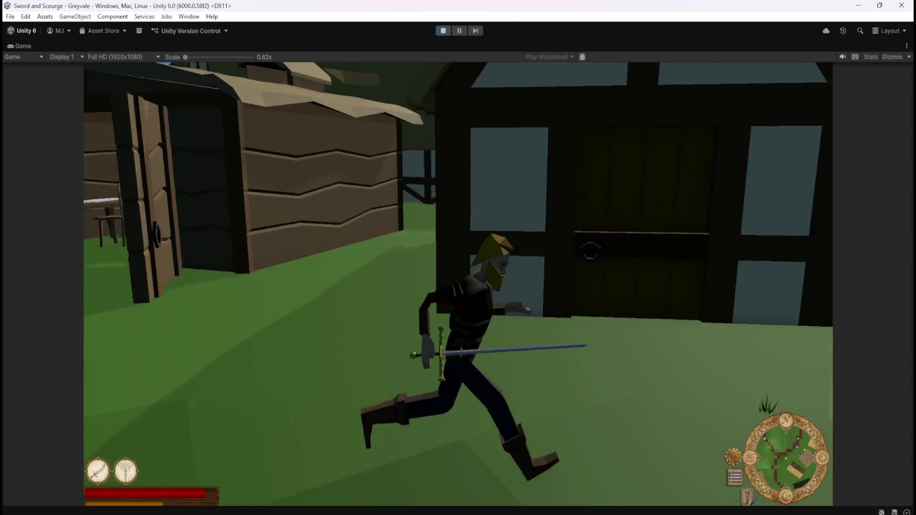
key(w)
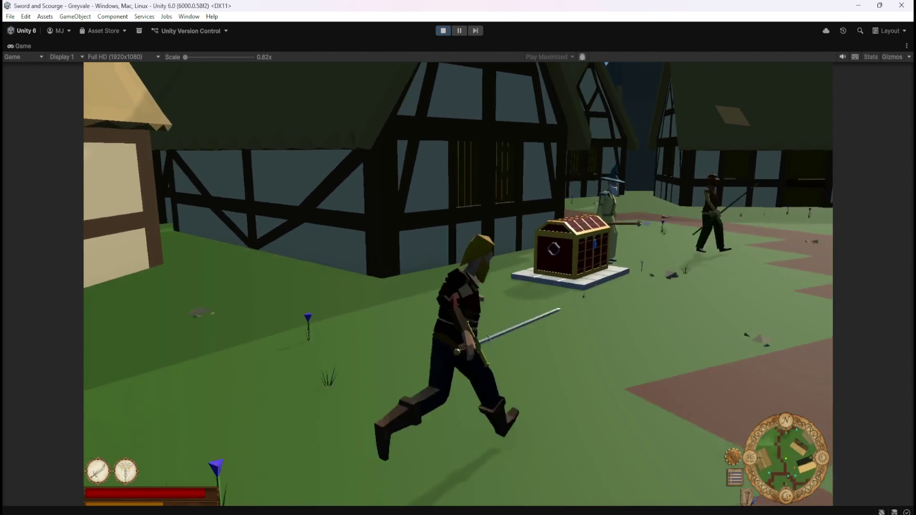
key(w)
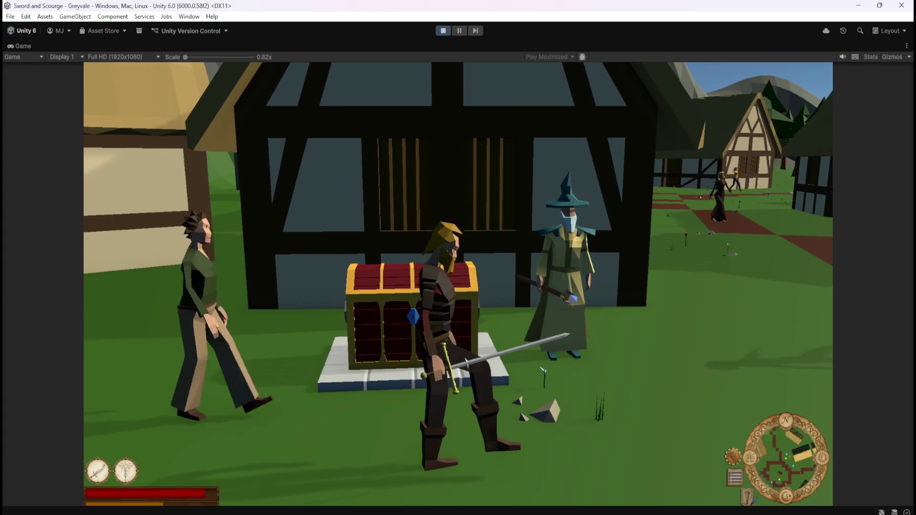
key(d)
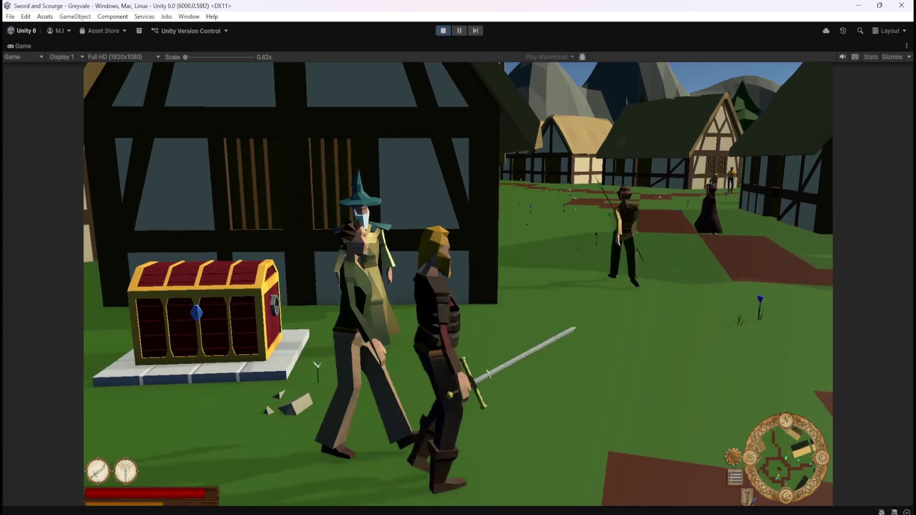
key(a)
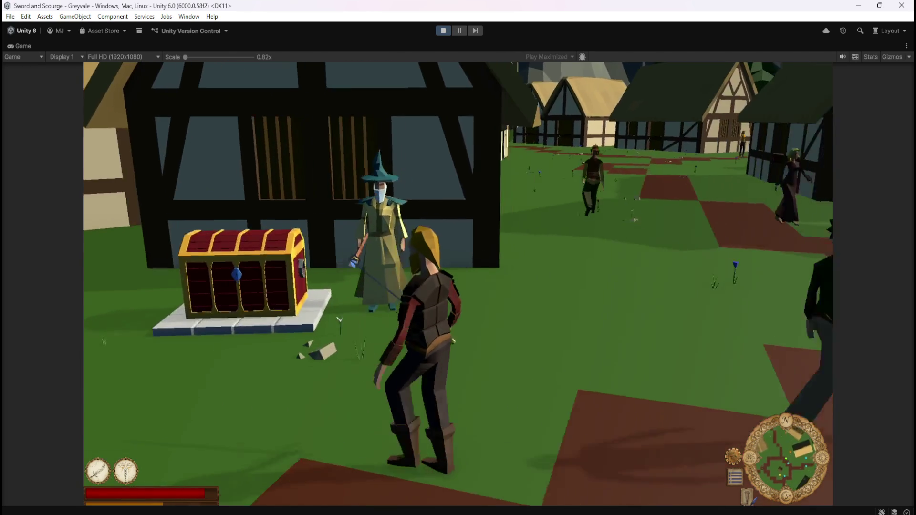
Step: Open Inventory and Stash at the chest, move an item into the stash, then stop play
key(w)
key(e)
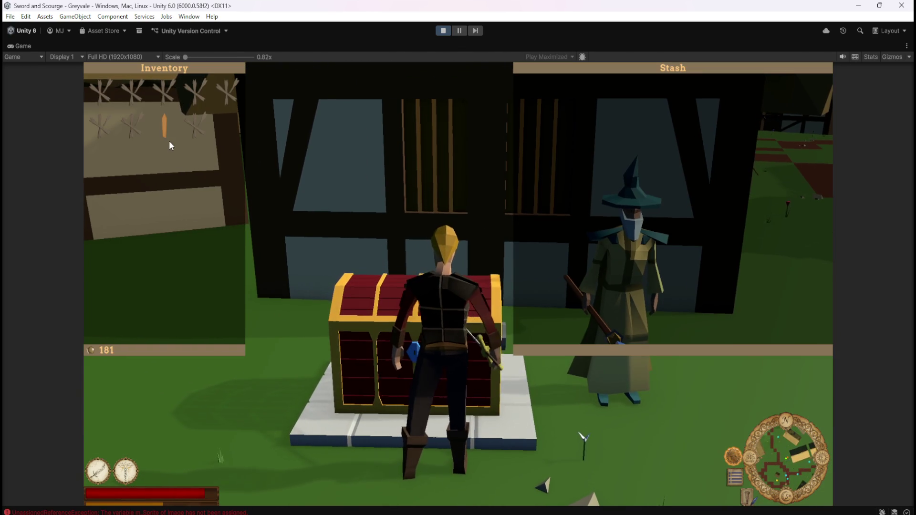
click(133, 126)
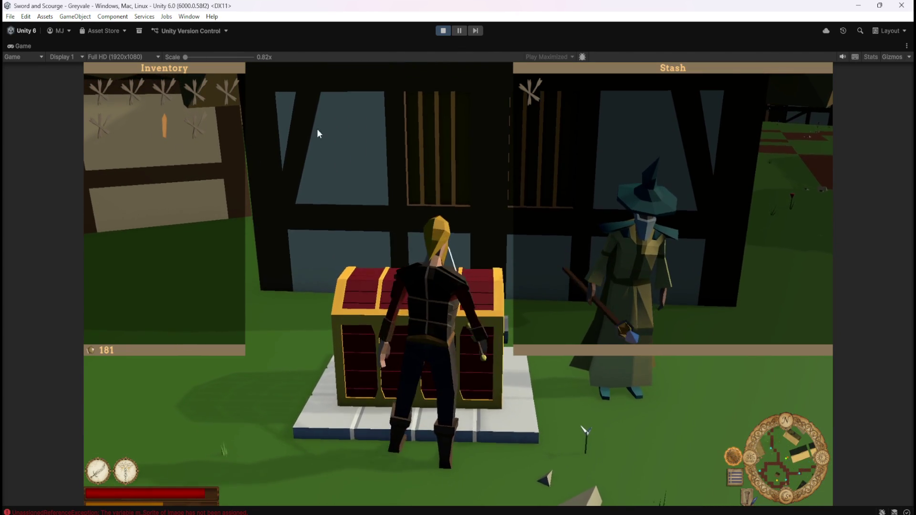
click(443, 30)
Step: Delete the flow wire from Set Position to the String Equals check
mouse_move(565, 293)
mouse_down()
mouse_move(486, 268)
mouse_move(387, 262)
mouse_move(574, 257)
mouse_move(302, 257)
mouse_up()
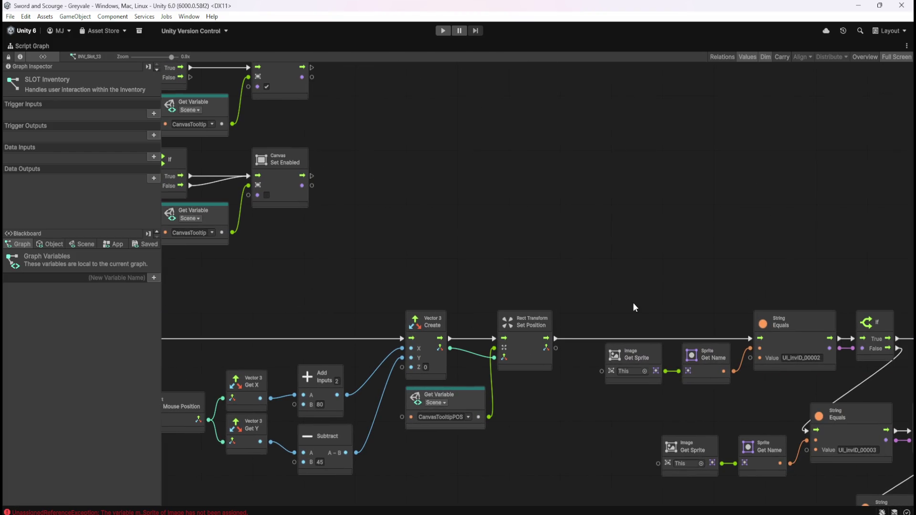
right_click(557, 338)
drag(644, 293, 457, 251)
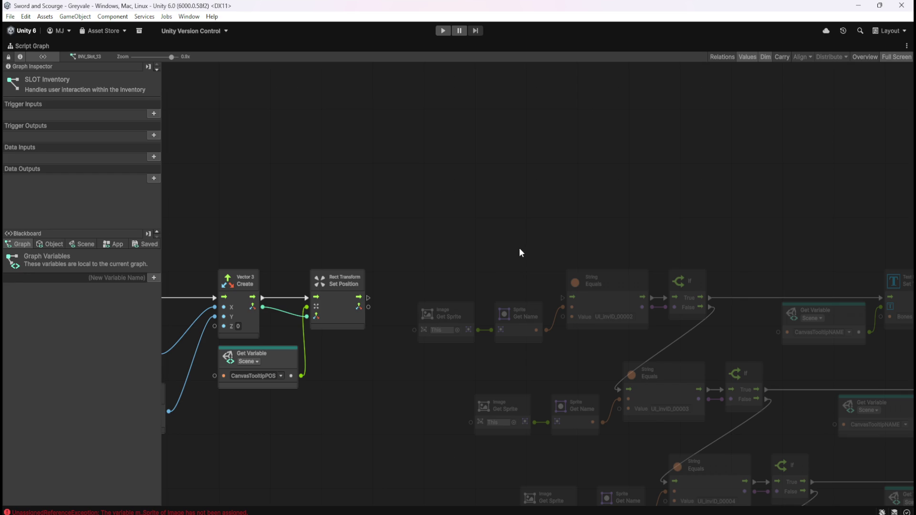
Step: Connect On Pointer Enter's Canvas Set Enabled output to the String Equals chain
scroll(616, 395, down, 4)
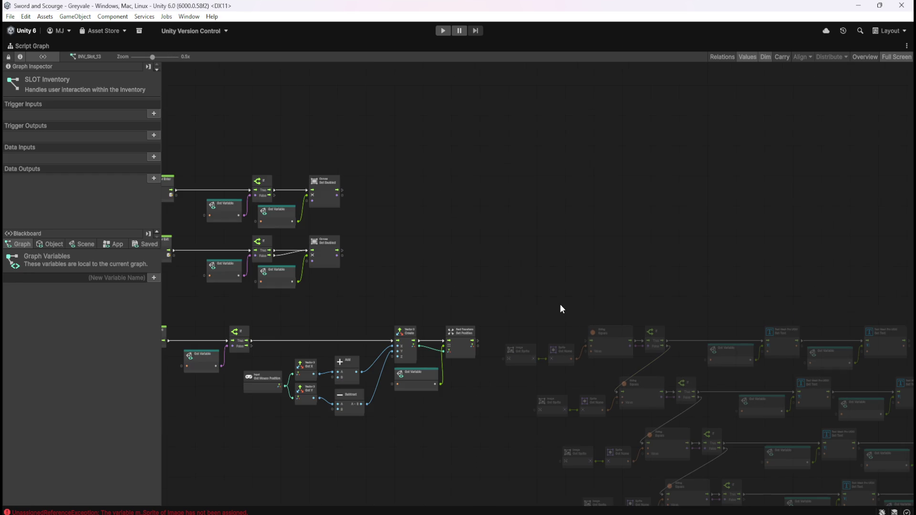
scroll(553, 307, up, 2)
scroll(553, 305, up, 1)
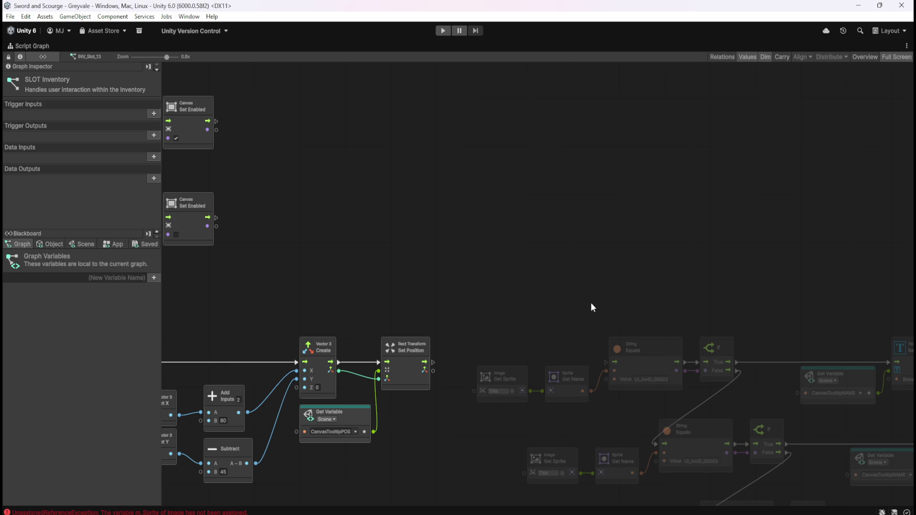
mouse_move(608, 248)
mouse_down()
mouse_move(740, 246)
mouse_move(544, 174)
mouse_move(425, 143)
mouse_up()
scroll(425, 143, down, 3)
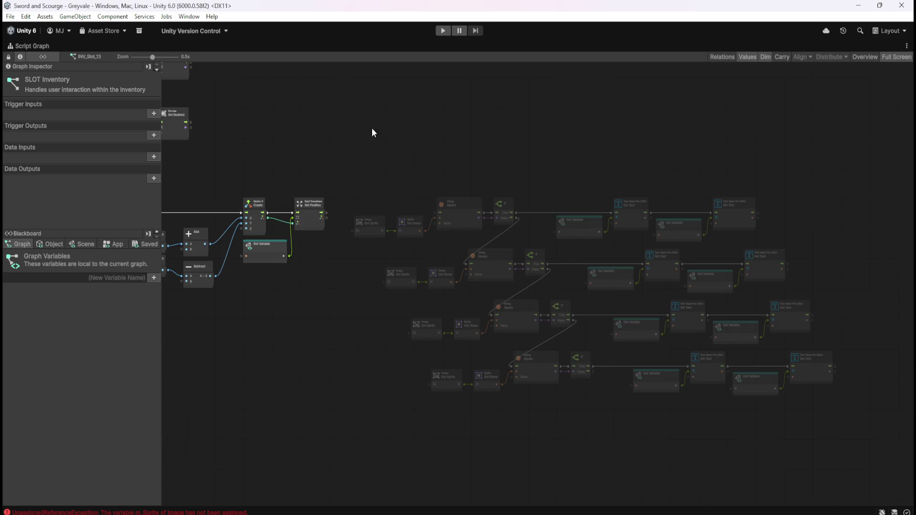
mouse_move(360, 126)
mouse_down()
mouse_move(617, 253)
mouse_move(552, 219)
mouse_move(433, 188)
mouse_up()
scroll(557, 247, up, 3)
mouse_move(306, 104)
mouse_down()
mouse_move(628, 276)
mouse_move(646, 317)
mouse_up()
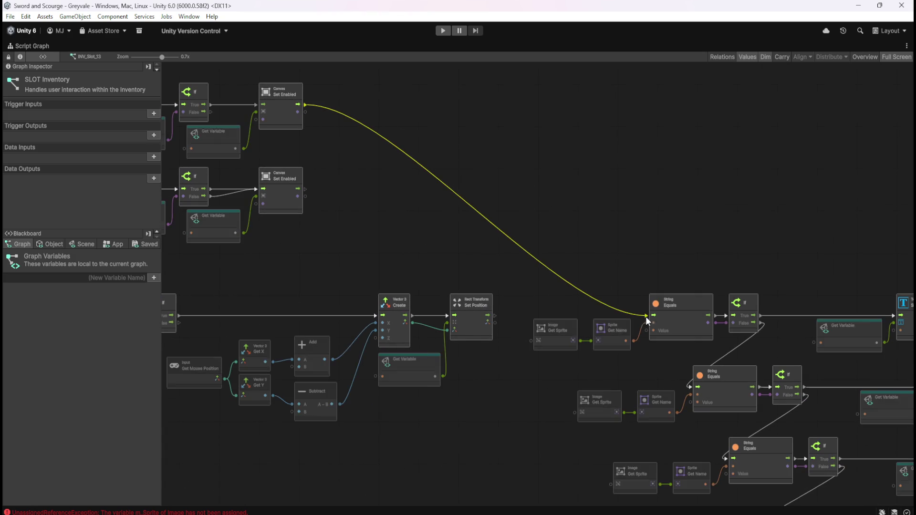
Step: Review the rewired pointer event and String Equals/If chains, then restore the docked layout
mouse_move(351, 168)
mouse_down()
mouse_move(524, 220)
mouse_move(634, 237)
mouse_up()
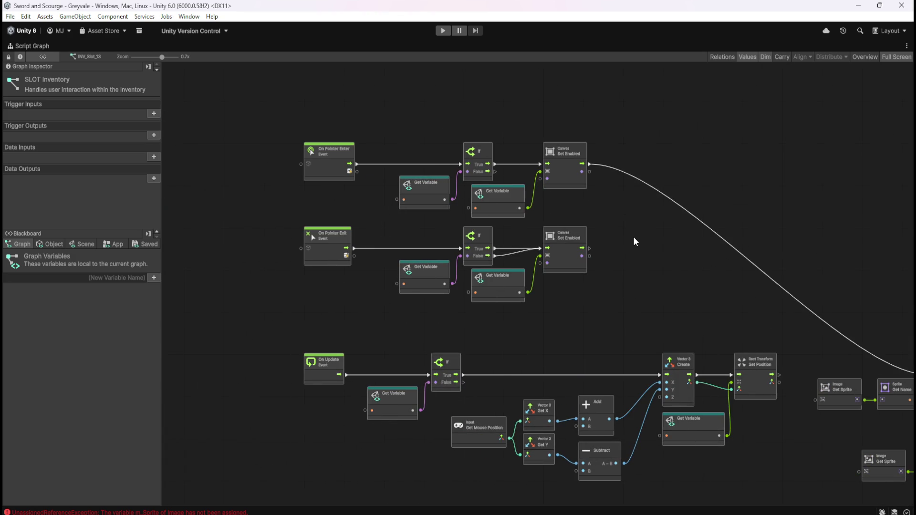
mouse_move(706, 262)
mouse_down()
mouse_move(555, 213)
mouse_move(473, 170)
mouse_up()
drag(635, 255, 559, 223)
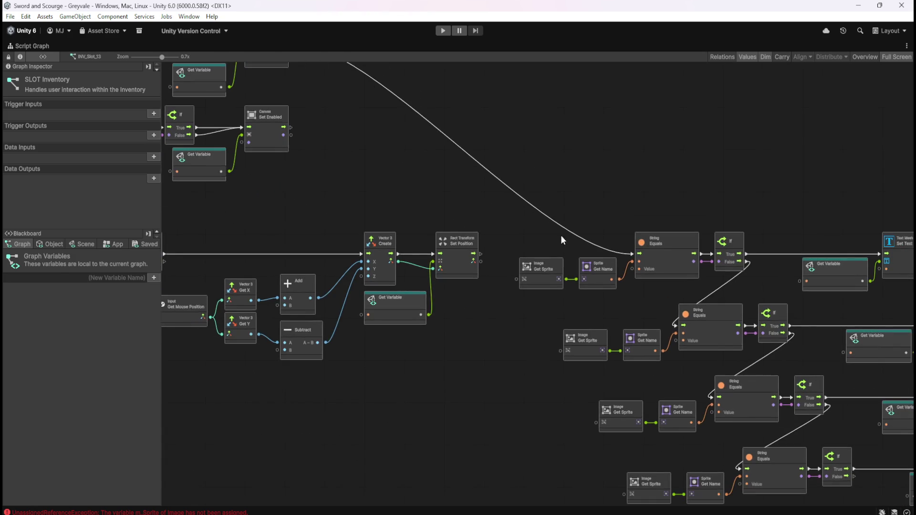
drag(476, 345, 710, 386)
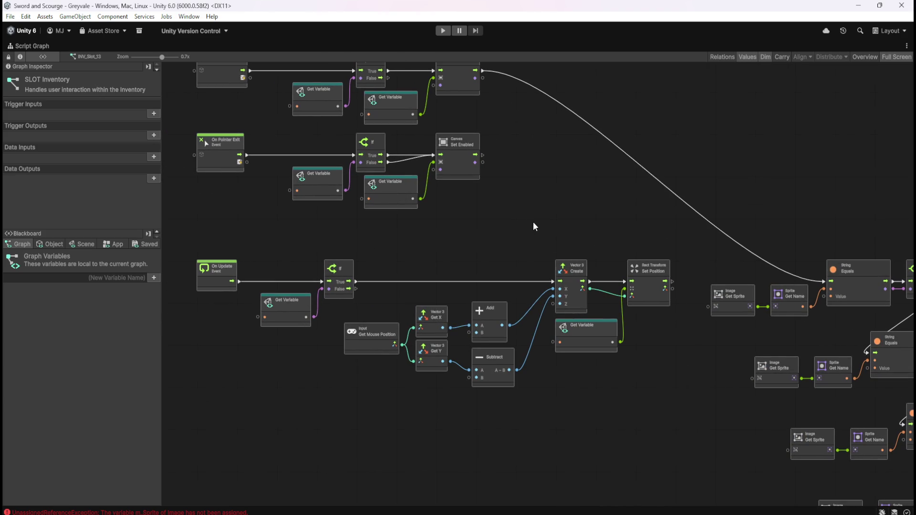
drag(545, 200, 589, 307)
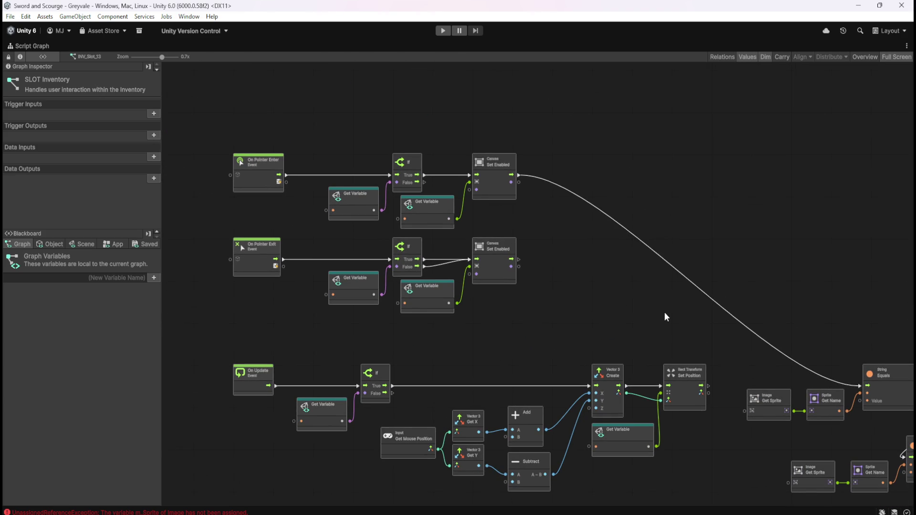
scroll(660, 315, up, 1)
mouse_move(660, 316)
mouse_down()
mouse_move(438, 223)
mouse_move(548, 260)
mouse_move(617, 271)
mouse_up()
key(shift+space)
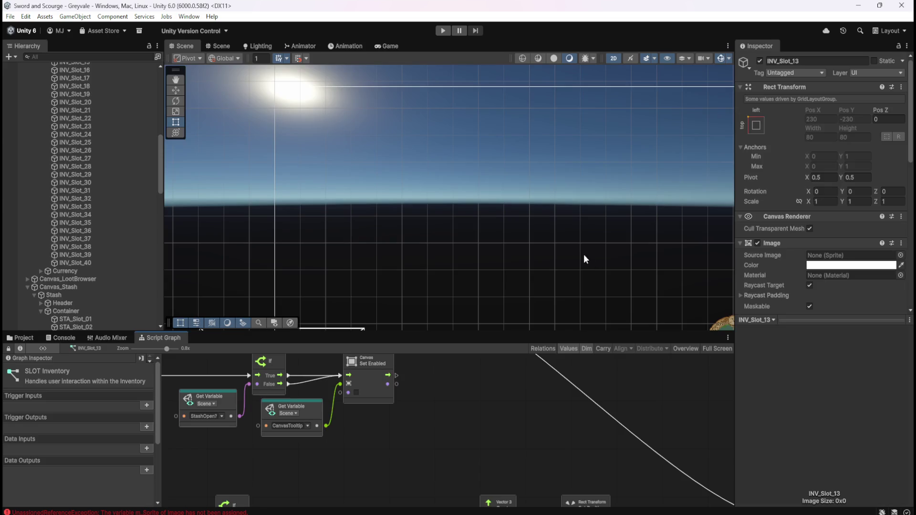
Step: Start play mode and run the hero over the bridge, past the well and dead trees to the graveyard gate
click(444, 31)
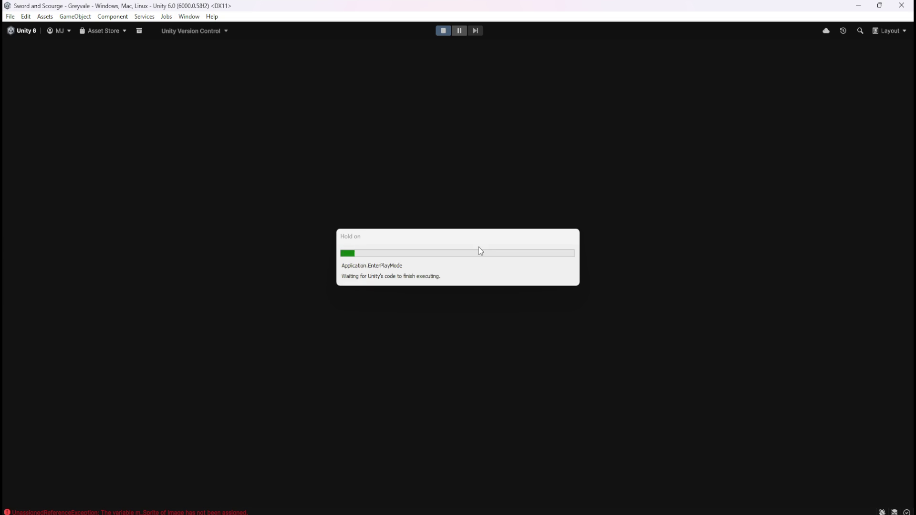
key(w)
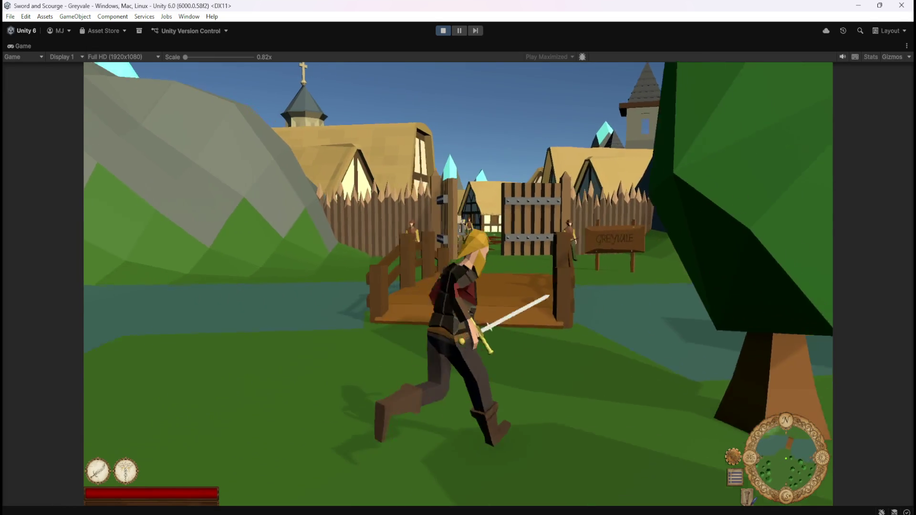
key(w)
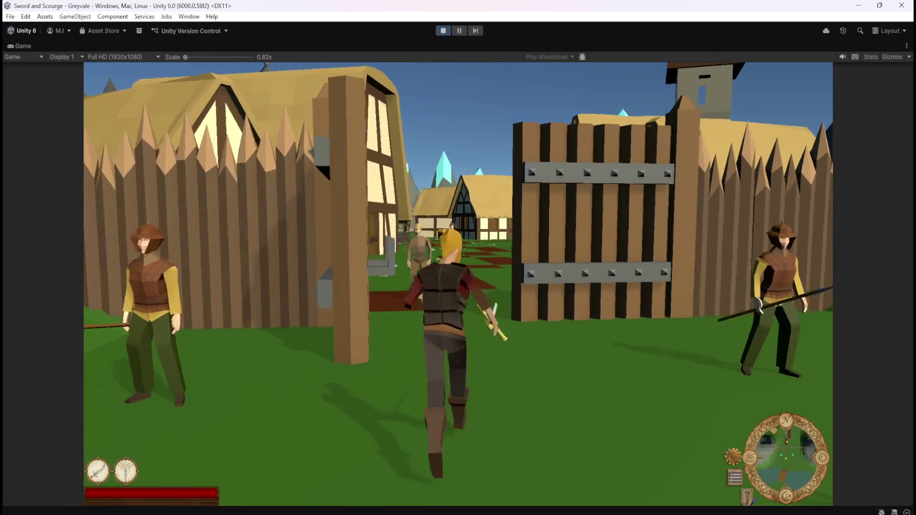
key(w)
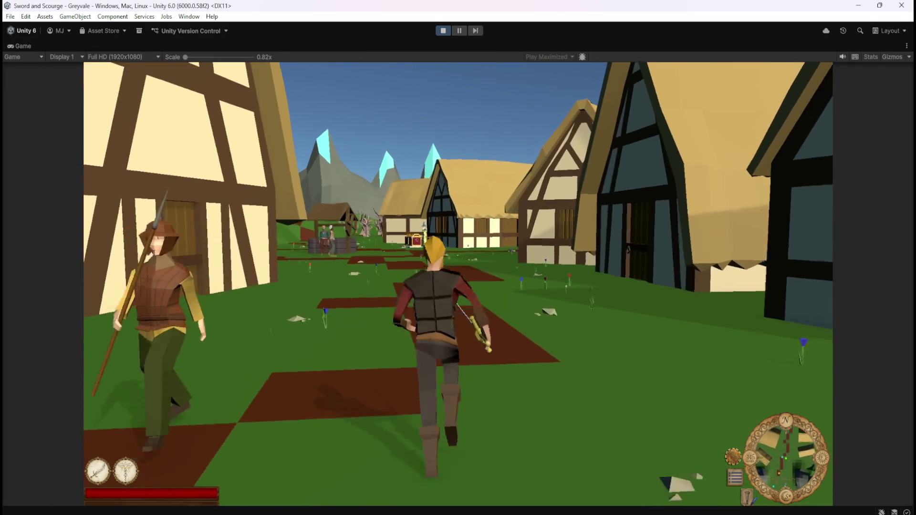
key(w)
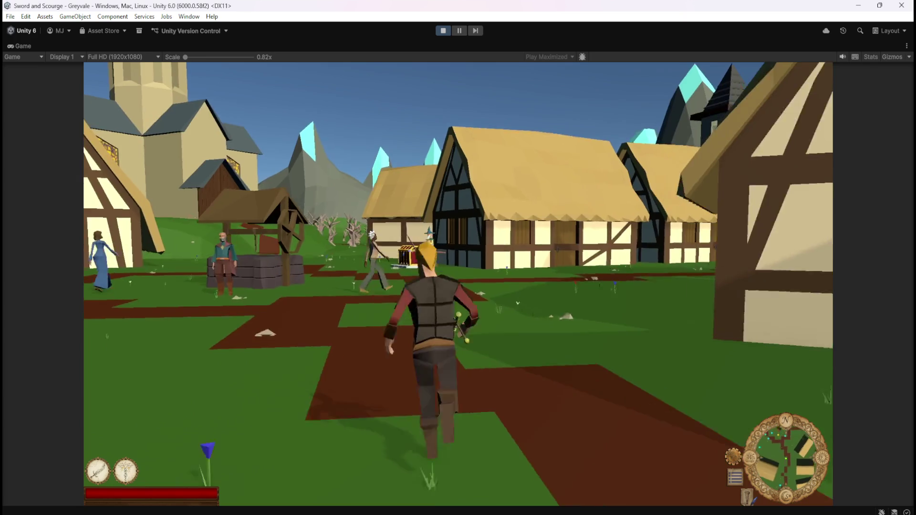
key(w)
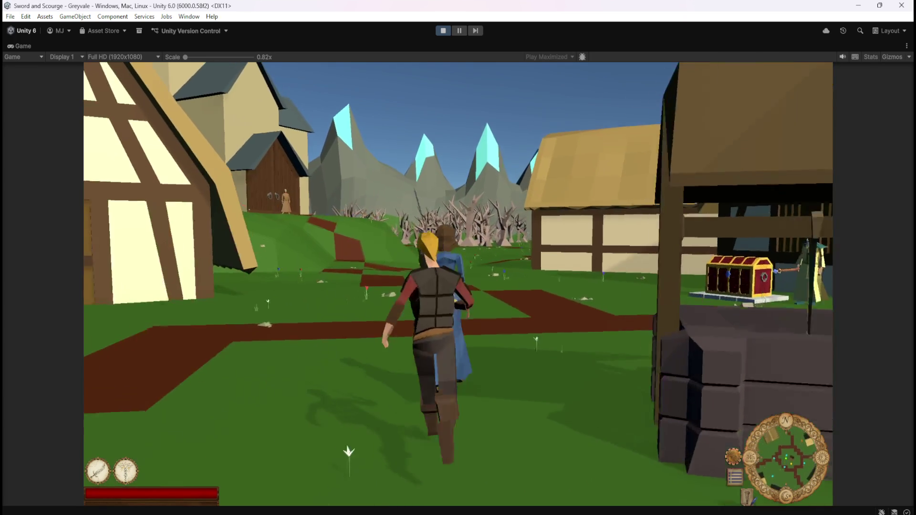
key(w)
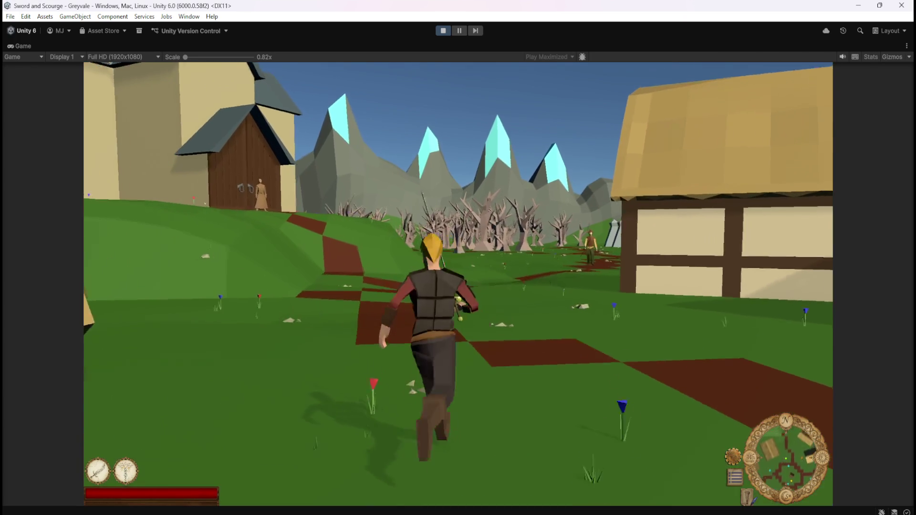
key(w)
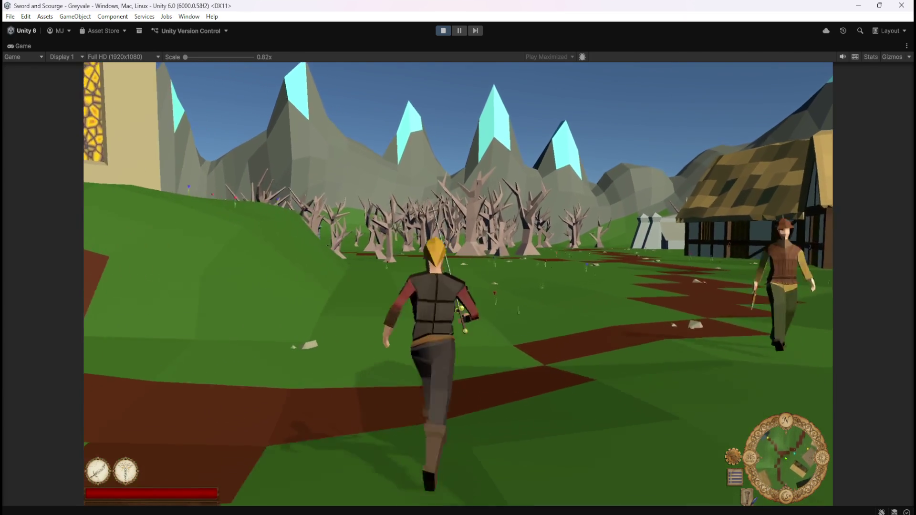
key(w)
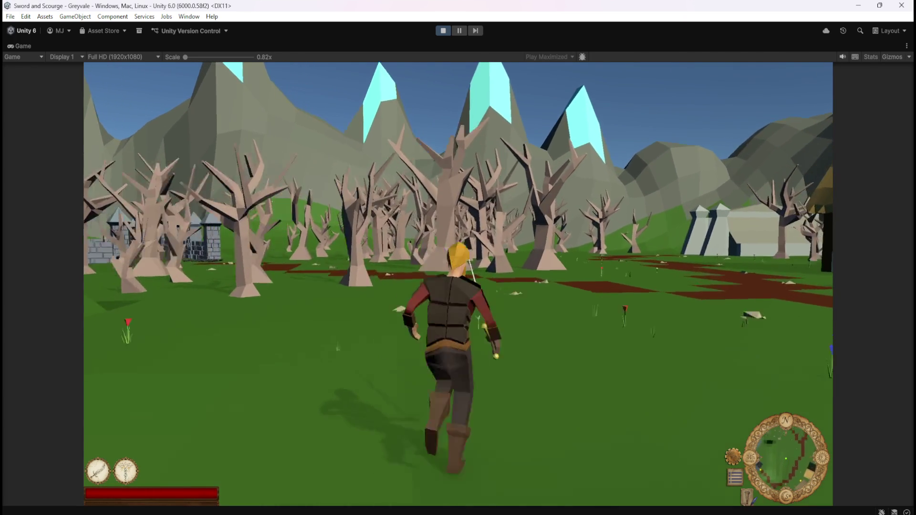
key(w)
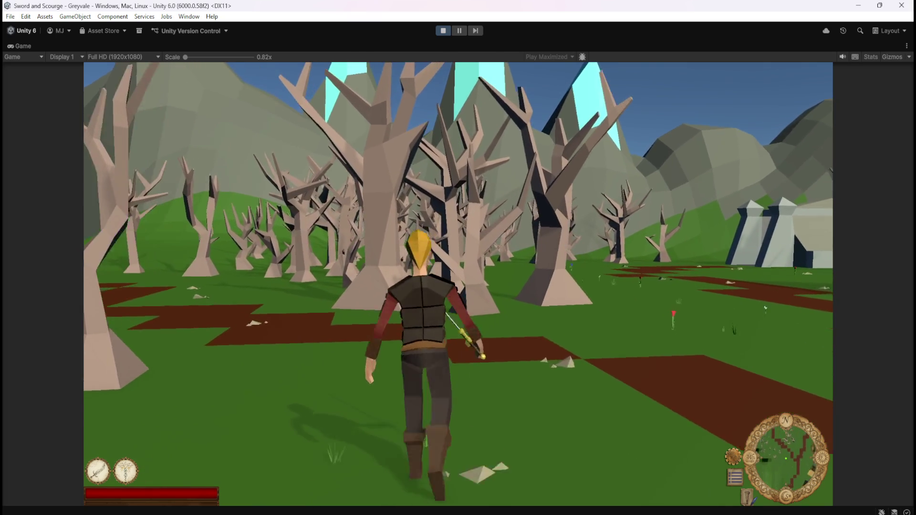
key(w)
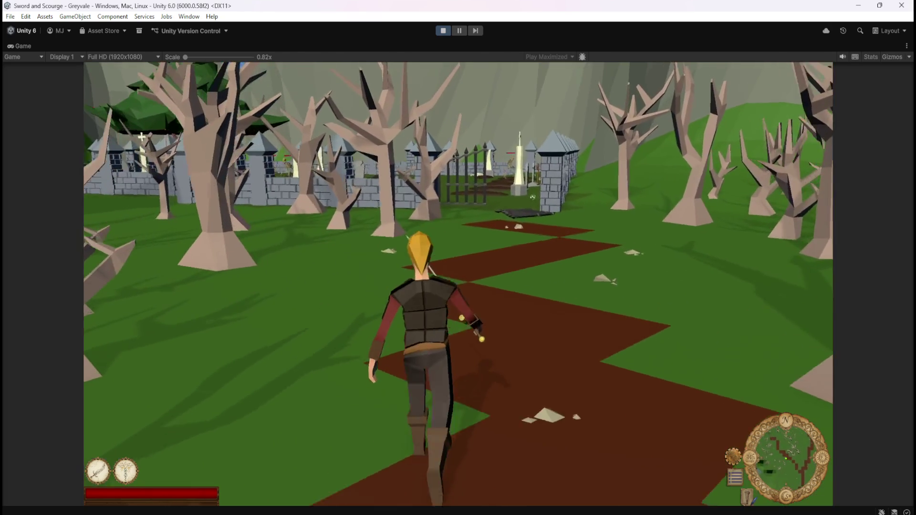
key(w)
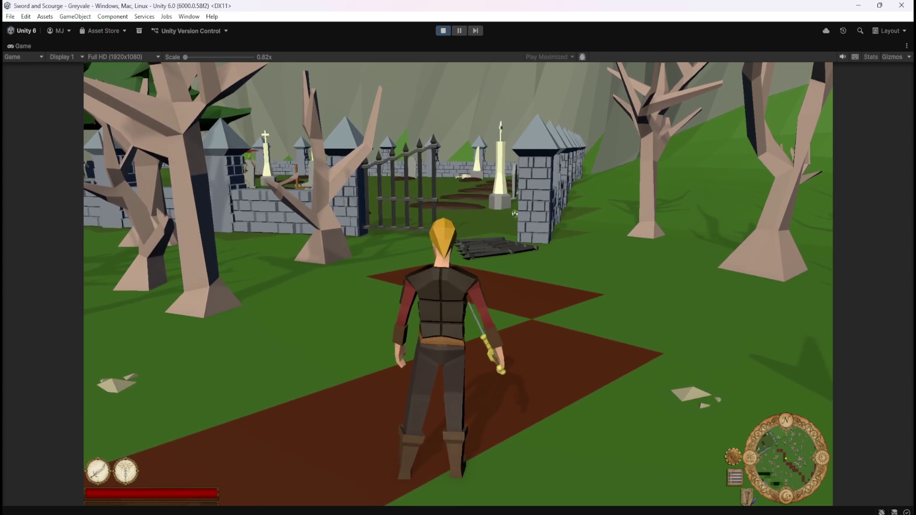
Step: At the chest, move the green gem into the stash, close the panels and stop the game
click(515, 215)
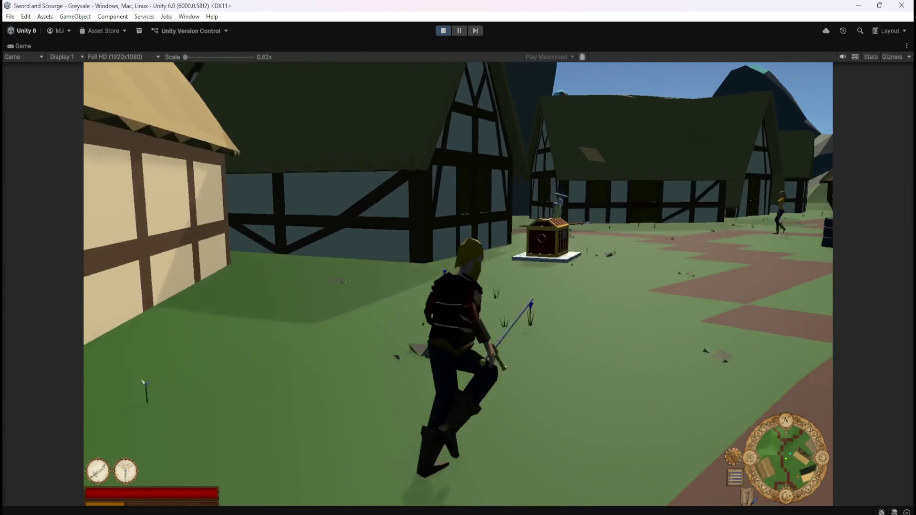
key(e)
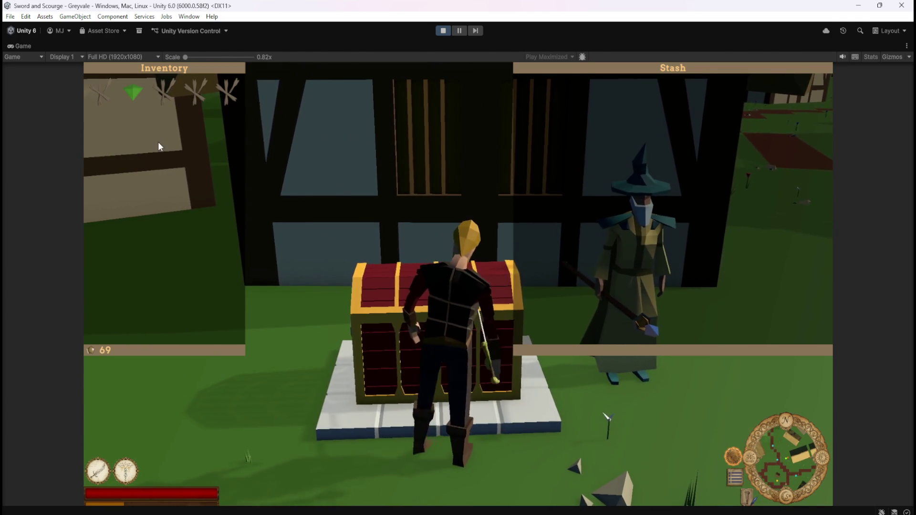
click(136, 93)
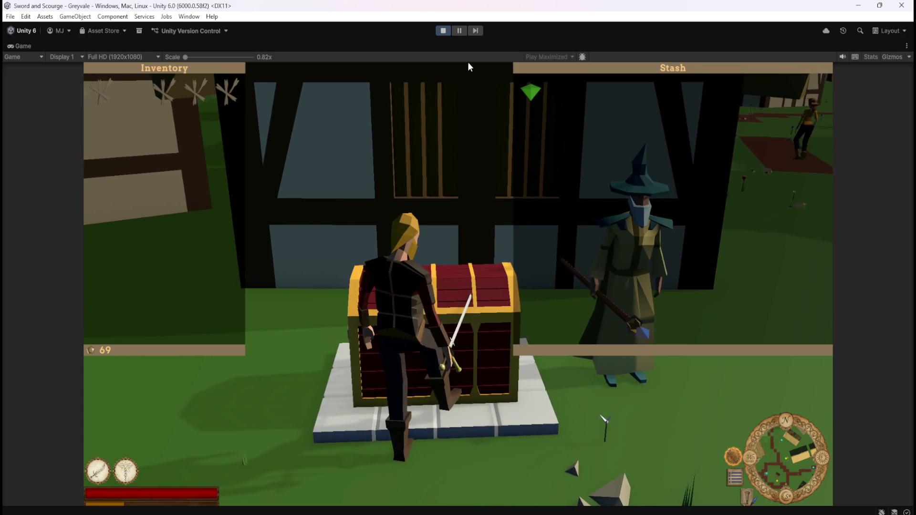
key(Escape)
click(447, 30)
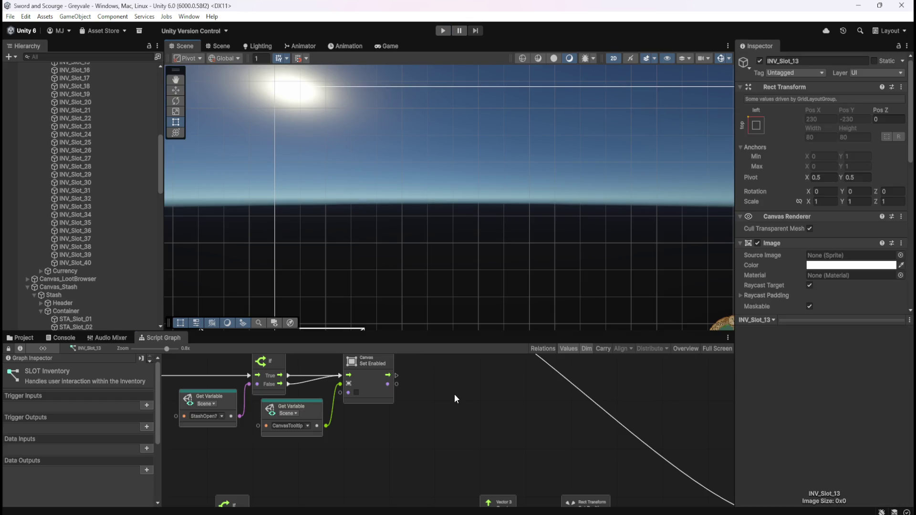
key(shift+space)
mouse_move(494, 310)
mouse_down()
mouse_move(635, 274)
mouse_move(428, 242)
mouse_move(694, 340)
mouse_move(542, 268)
mouse_move(631, 281)
mouse_move(352, 235)
mouse_move(639, 272)
mouse_up()
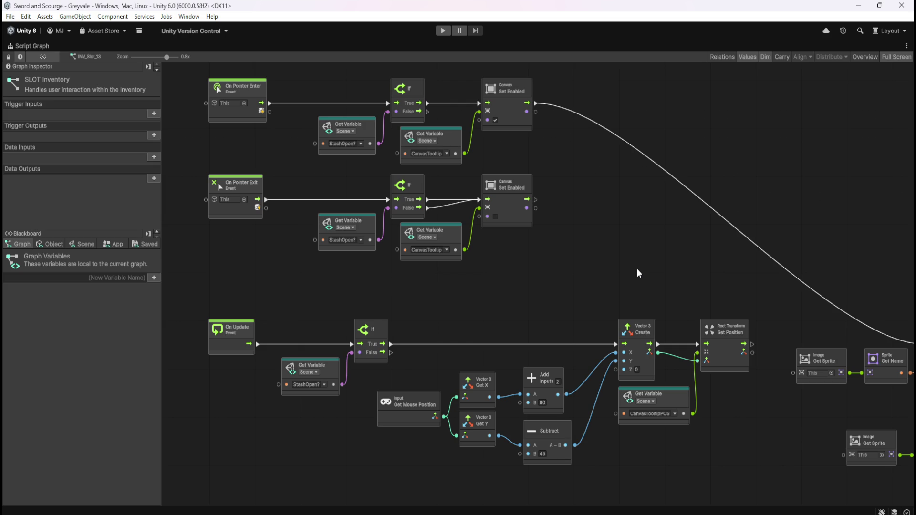
drag(637, 270, 571, 261)
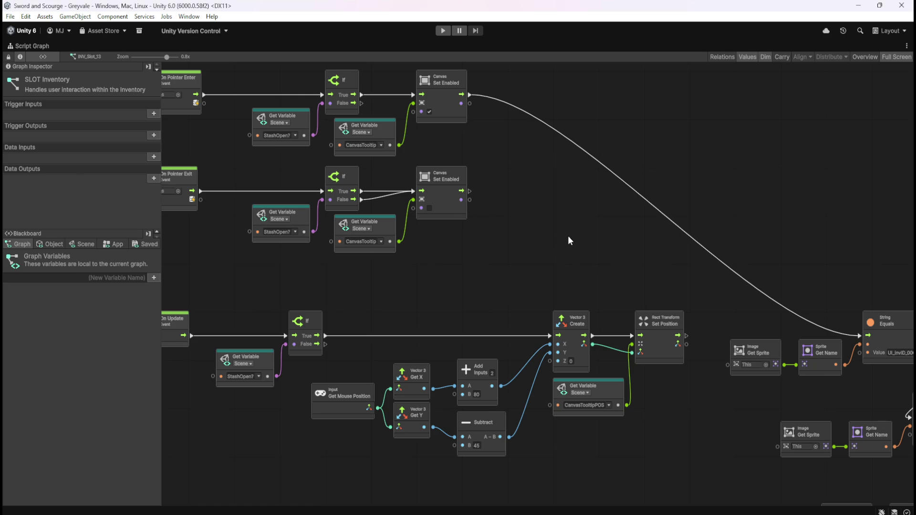
key(shift+space)
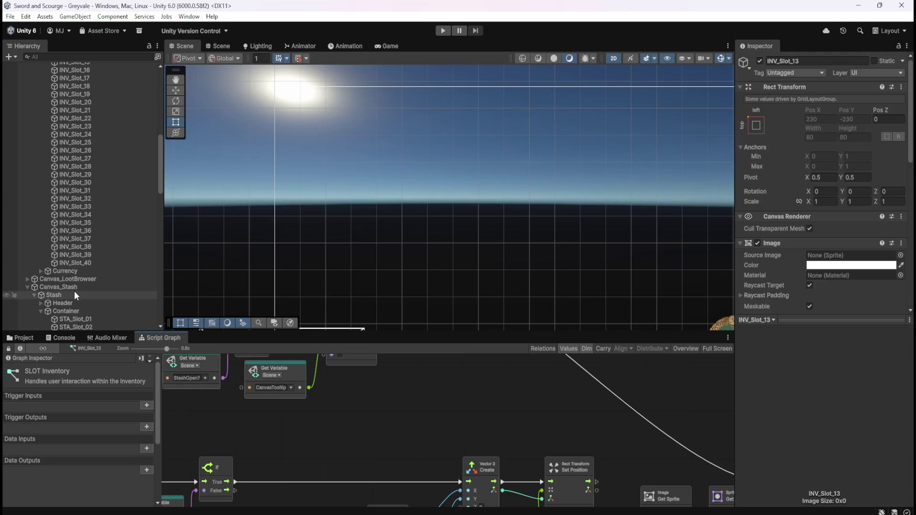
Step: Select the Canvas_Tooltip object in the Hierarchy
scroll(79, 289, down, 5)
scroll(81, 288, down, 9)
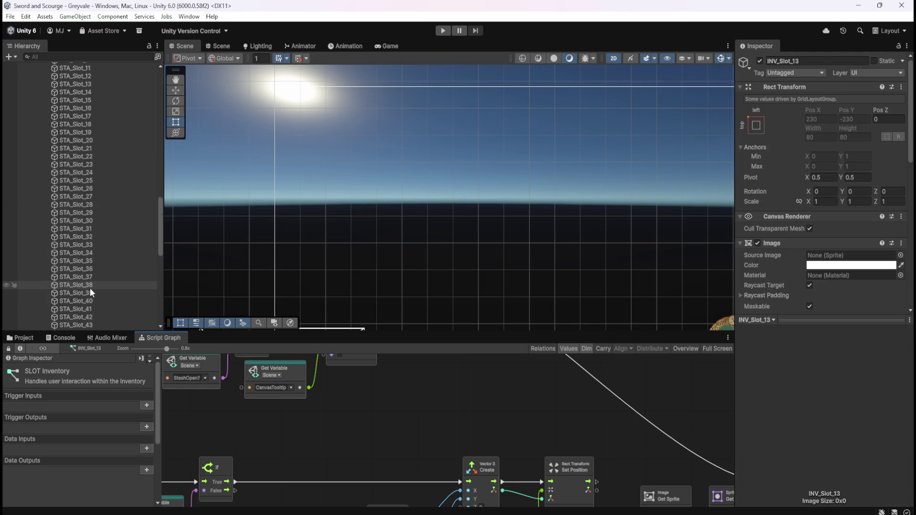
scroll(91, 286, down, 9)
click(91, 285)
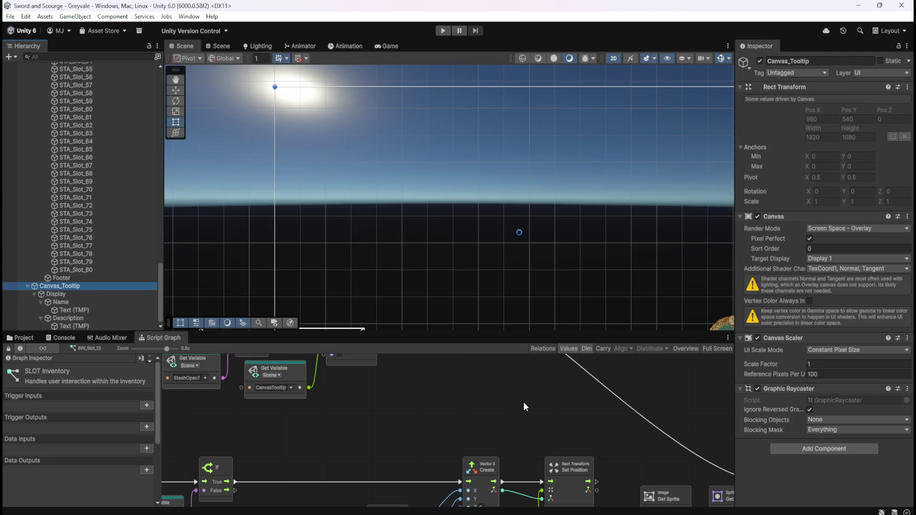
Step: Review the Canvas Set Enabled nodes in the maximized graph, then select the tooltip's Name text object
key(shift+space)
scroll(575, 348, right, 10)
scroll(575, 348, down, 3)
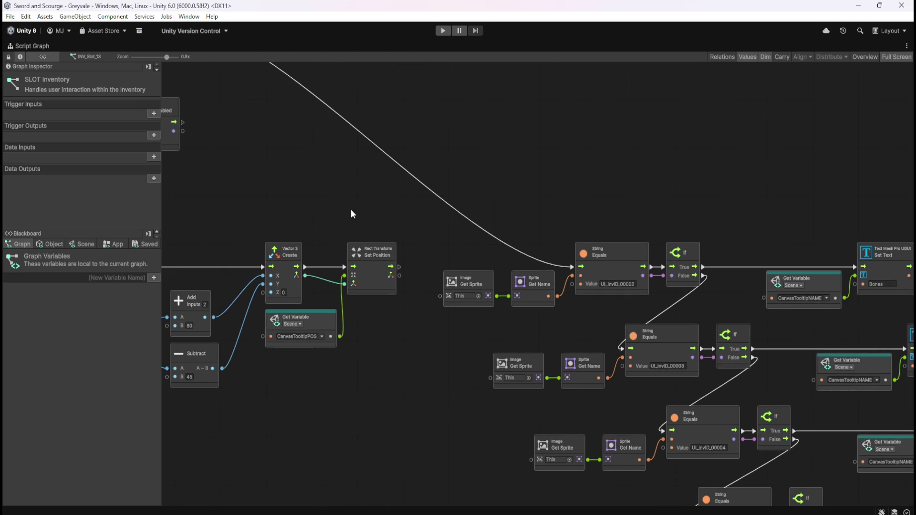
mouse_move(352, 213)
mouse_down()
mouse_move(605, 241)
mouse_move(654, 230)
mouse_move(350, 231)
mouse_move(606, 331)
mouse_move(473, 256)
mouse_move(263, 205)
mouse_move(606, 254)
mouse_move(647, 313)
mouse_move(485, 256)
mouse_up()
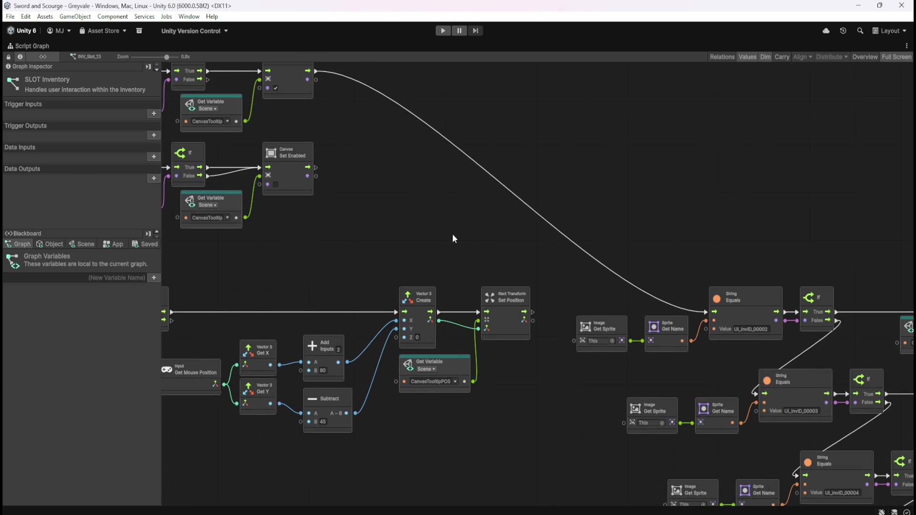
key(shift+space)
click(70, 310)
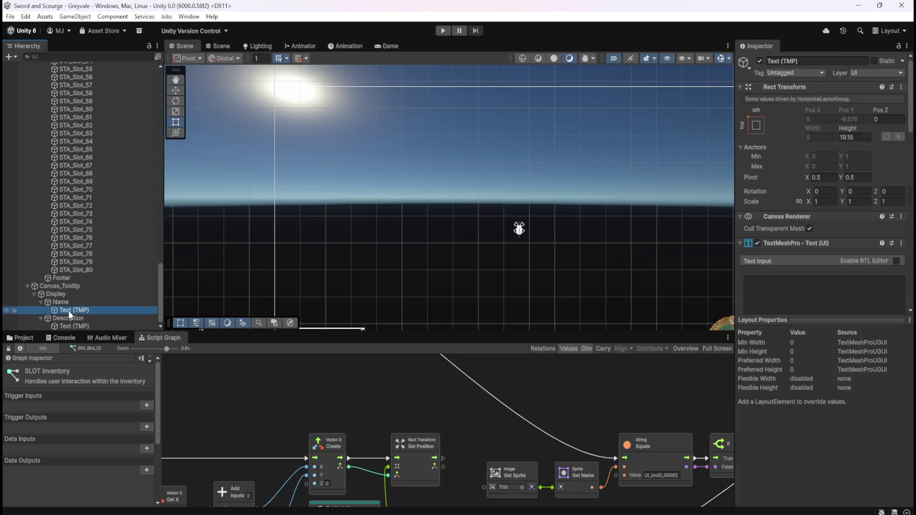
Step: Set the tooltip Name text to 'Bones'
click(815, 285)
text(Bones)
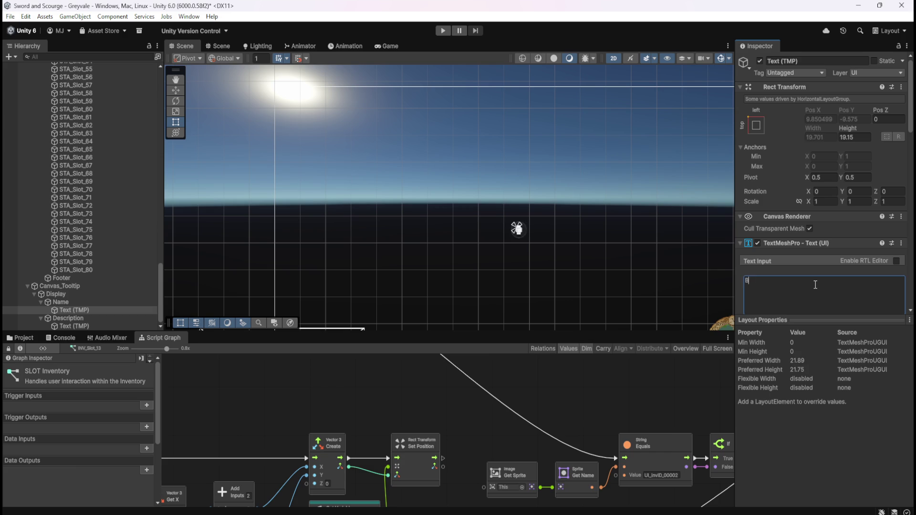
scroll(514, 257, up, 1)
scroll(525, 224, up, 4)
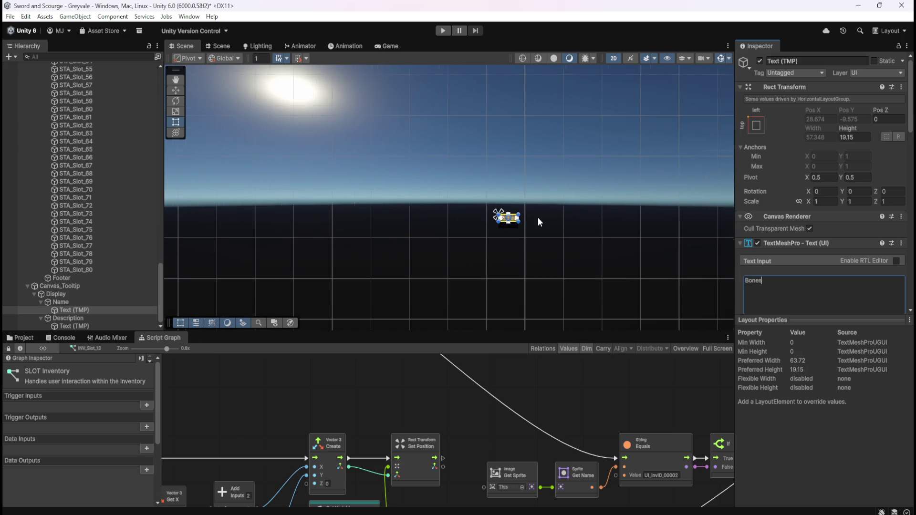
Step: Set the tooltip Description text to 'A pile of dirty bones.'
click(74, 326)
click(786, 297)
text(A pile of dirt)
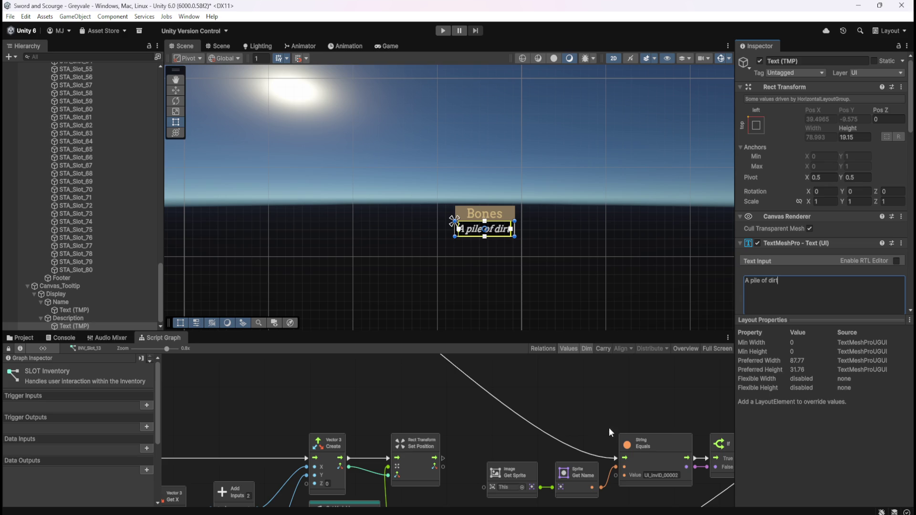
scroll(488, 419, right, 8)
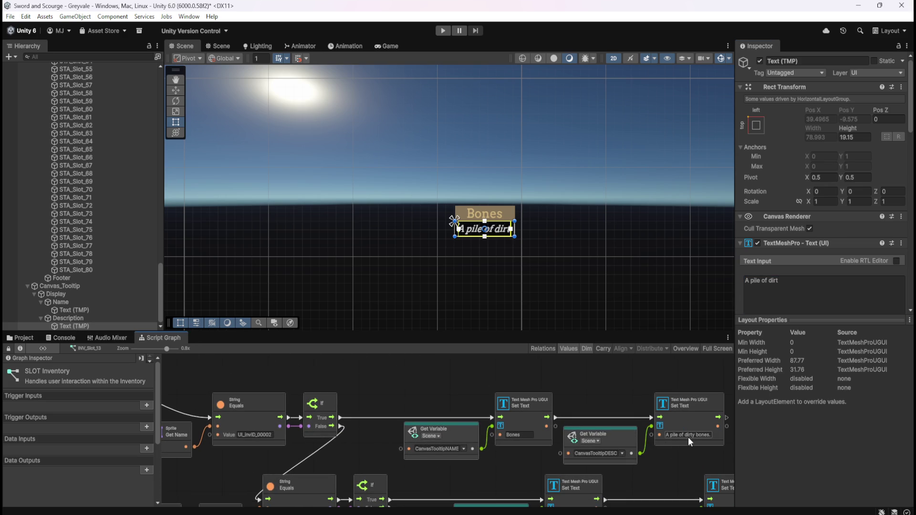
click(798, 301)
text(A pile of dirty bones.)
click(389, 402)
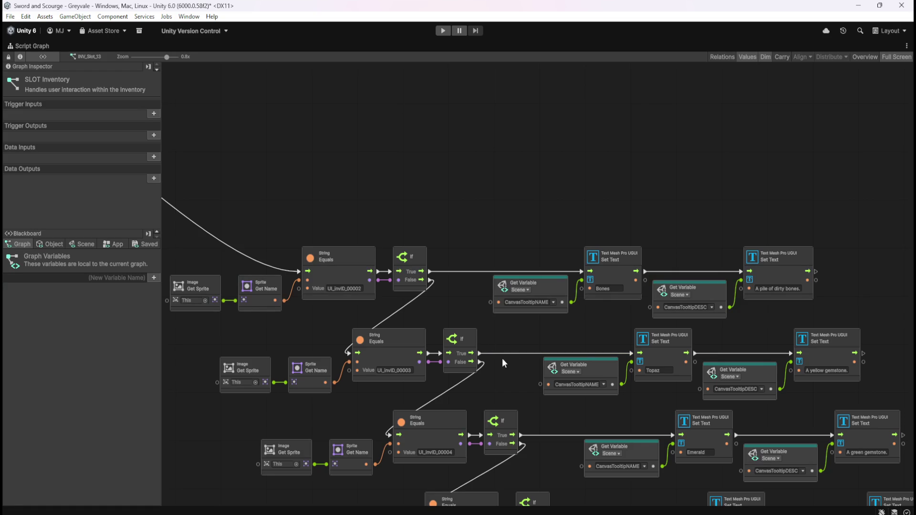
Step: Maximize the SLOT Inventory script graph to view its item-check branches
key(shift+space)
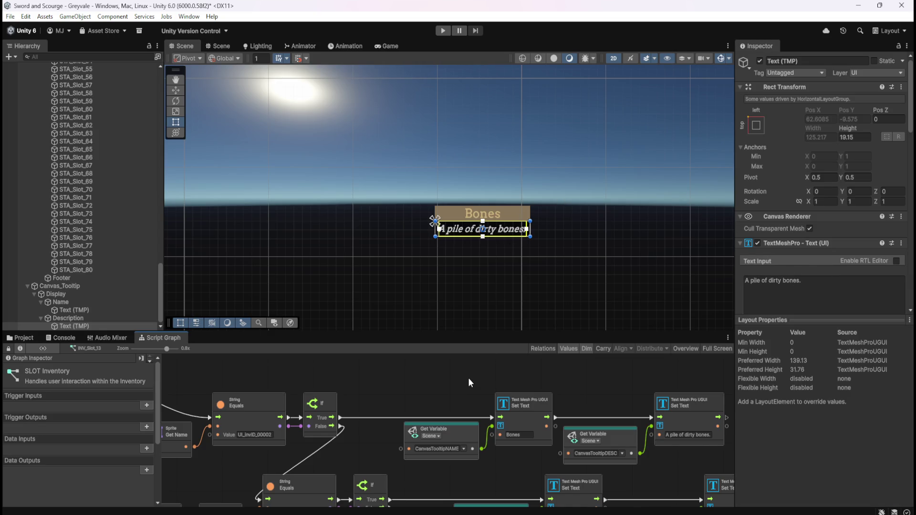
key(shift+space)
scroll(576, 164, down, 5)
scroll(576, 164, down, 1)
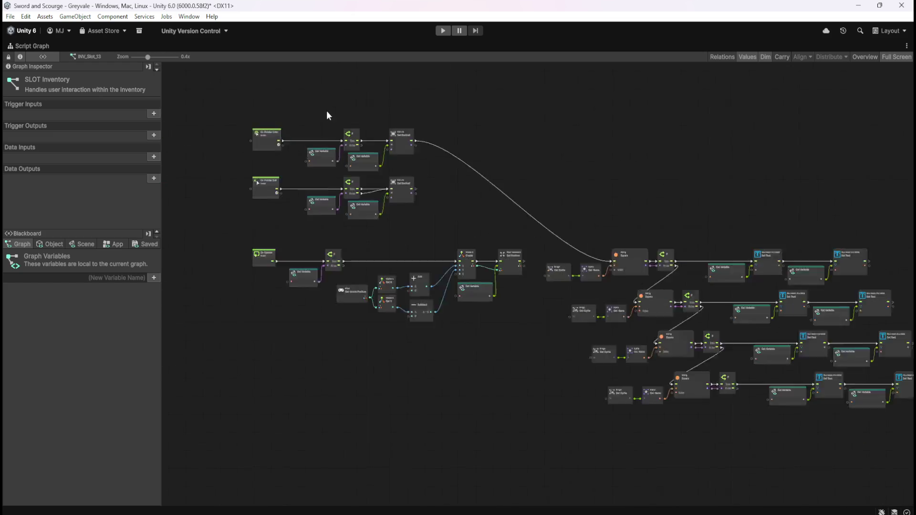
Step: Check the String Equals and Set Text chains, then briefly run the game and stop it
scroll(327, 116, up, 4)
drag(760, 220, 622, 175)
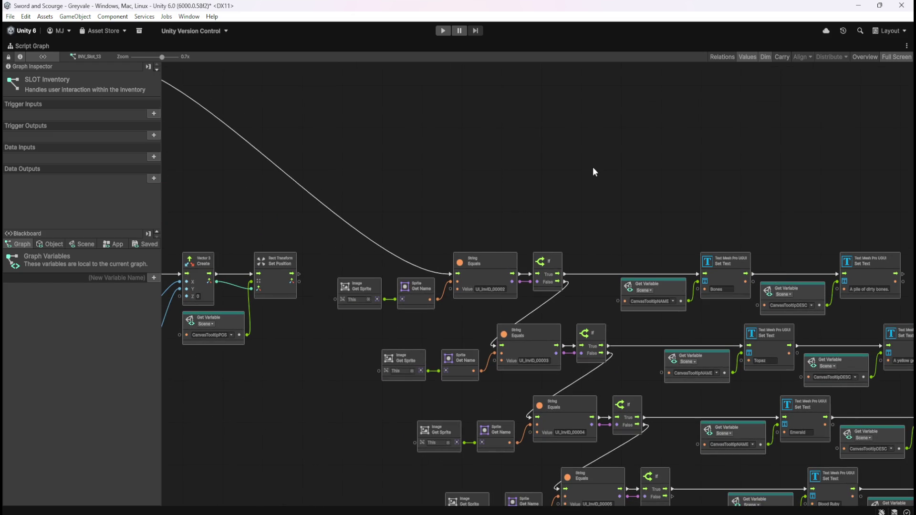
key(shift+space)
key(ctrl+p)
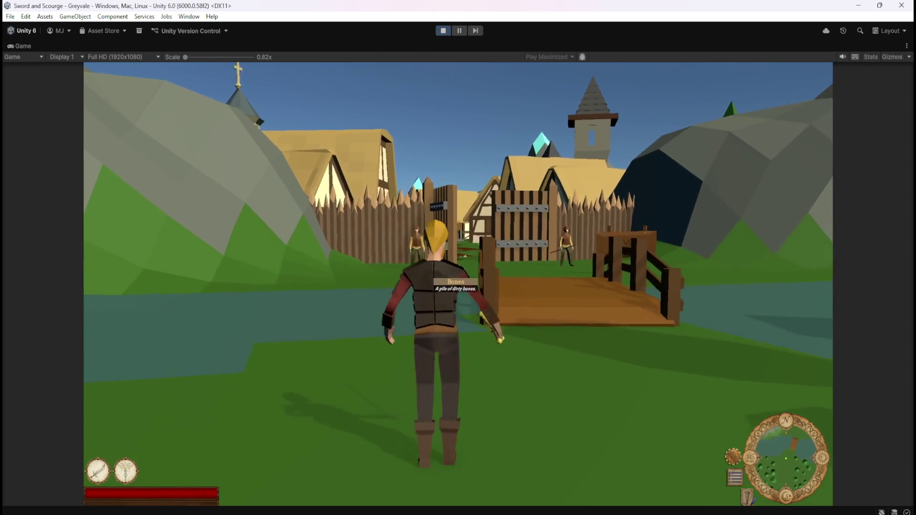
key(Escape)
click(446, 32)
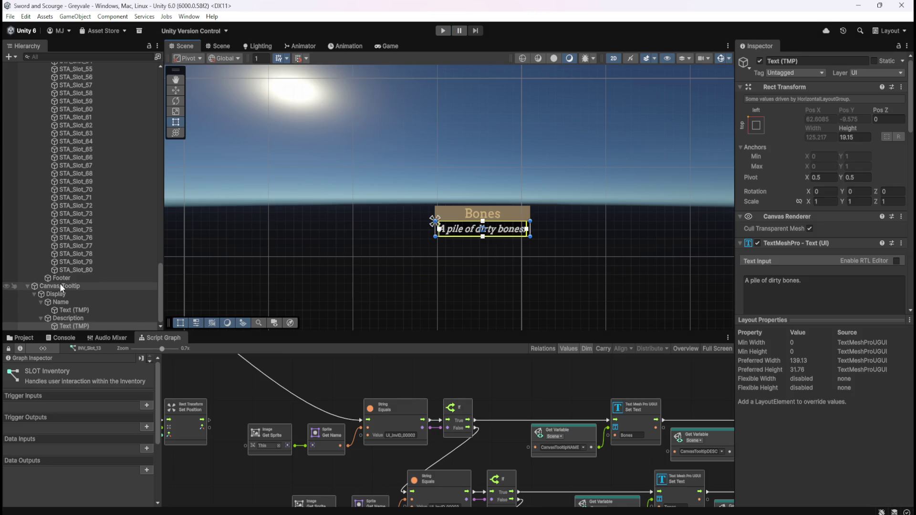
Step: Disable the Canvas_Tooltip's Canvas component so it starts hidden, then start play mode
click(62, 285)
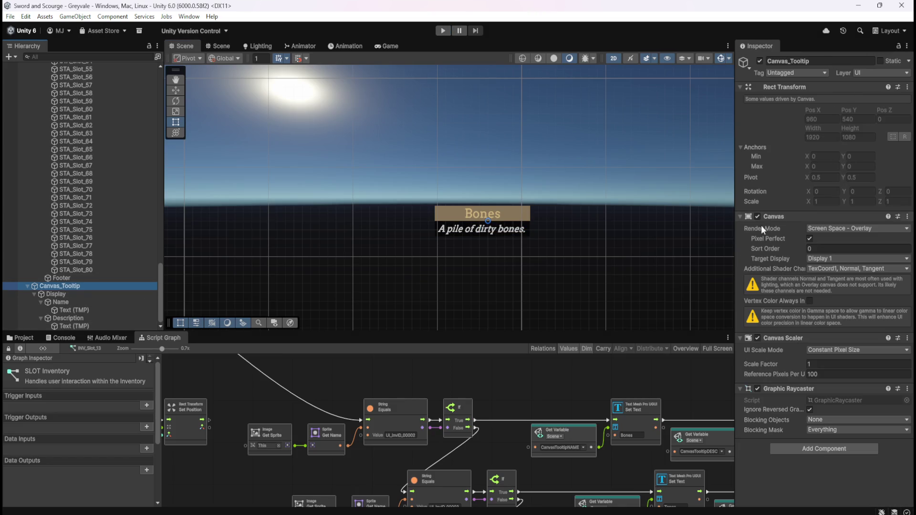
click(757, 216)
key(shift+space)
key(shift+space)
click(442, 31)
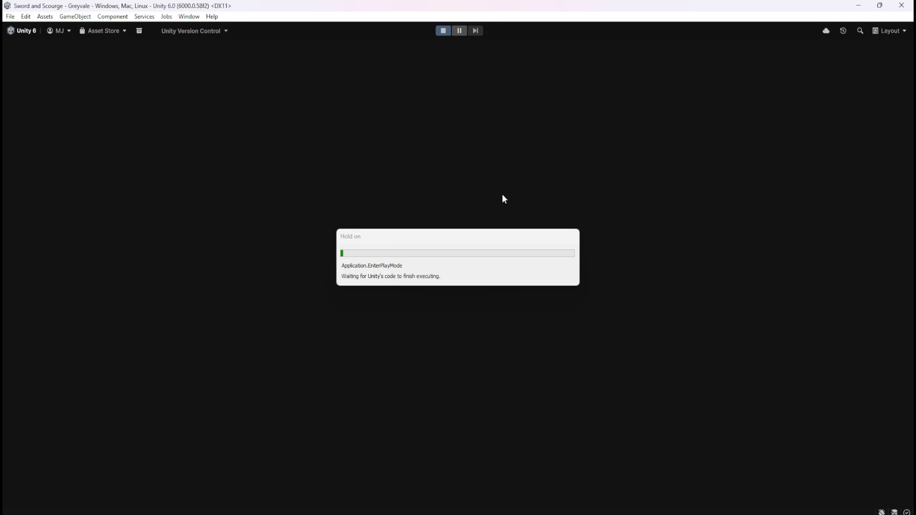
Step: Run the hero across the bridge, through the village and dead-tree forest to the graveyard gate
key(w)
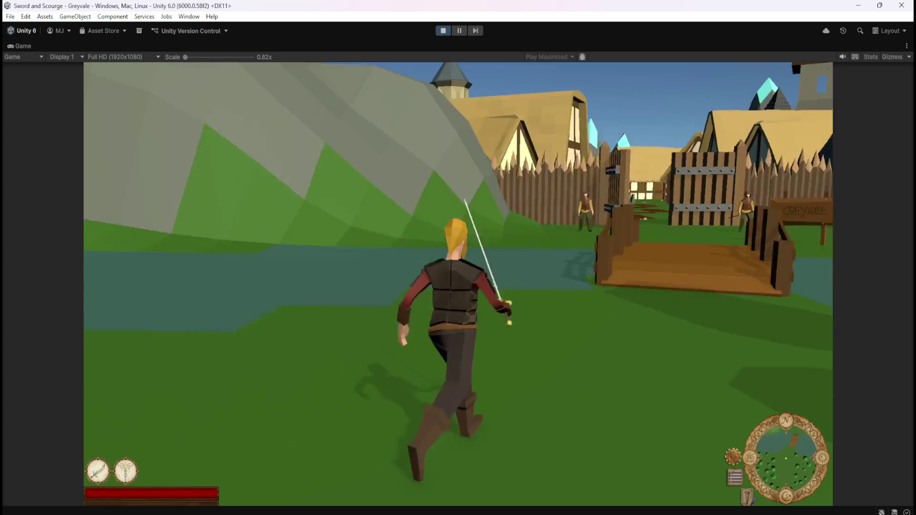
key(w)
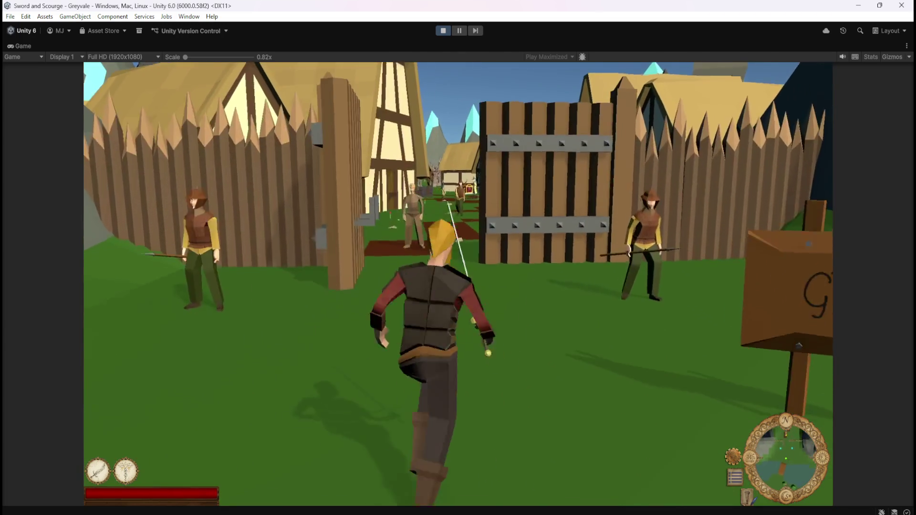
key(w)
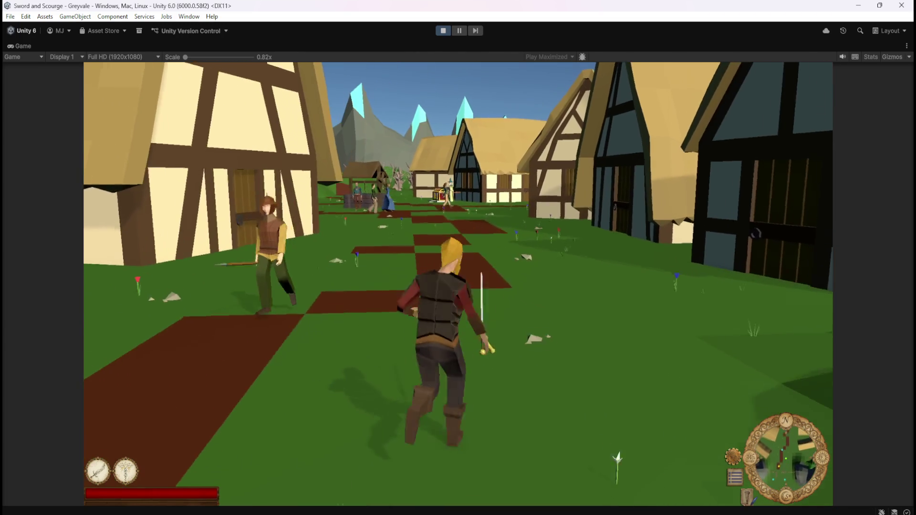
key(w)
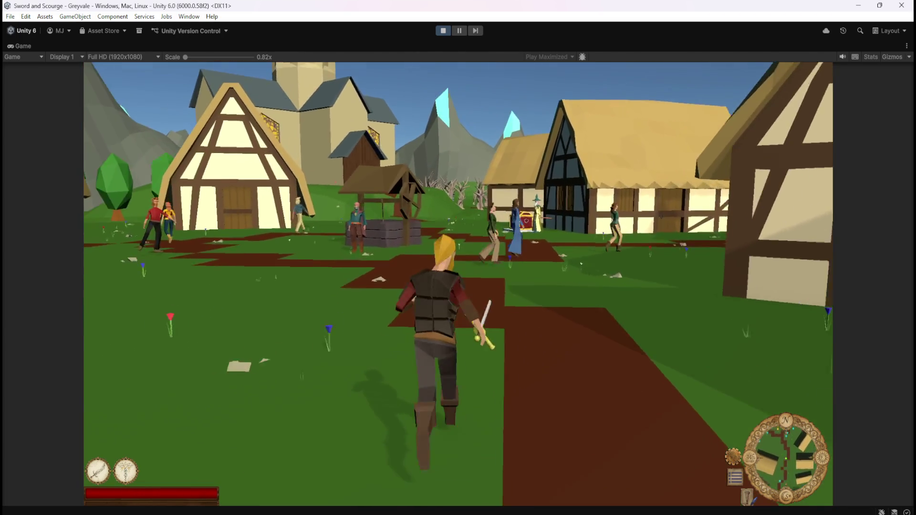
key(w)
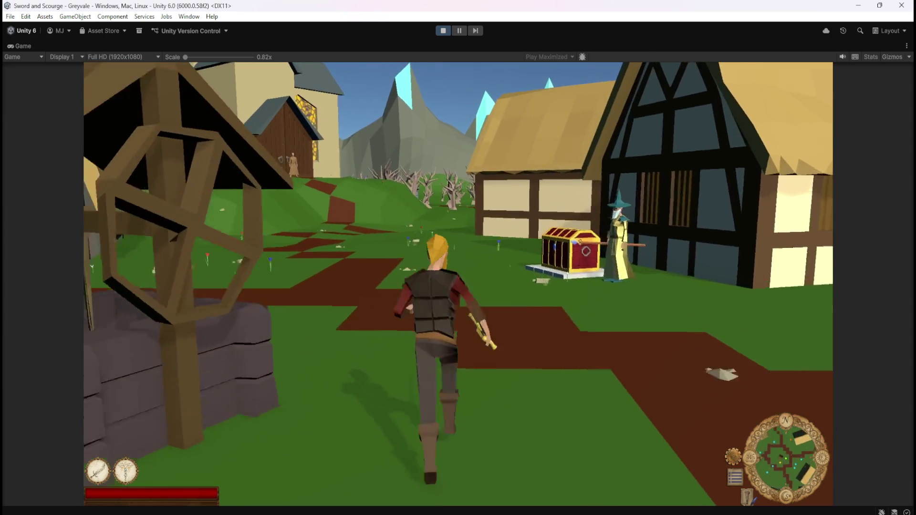
key(w)
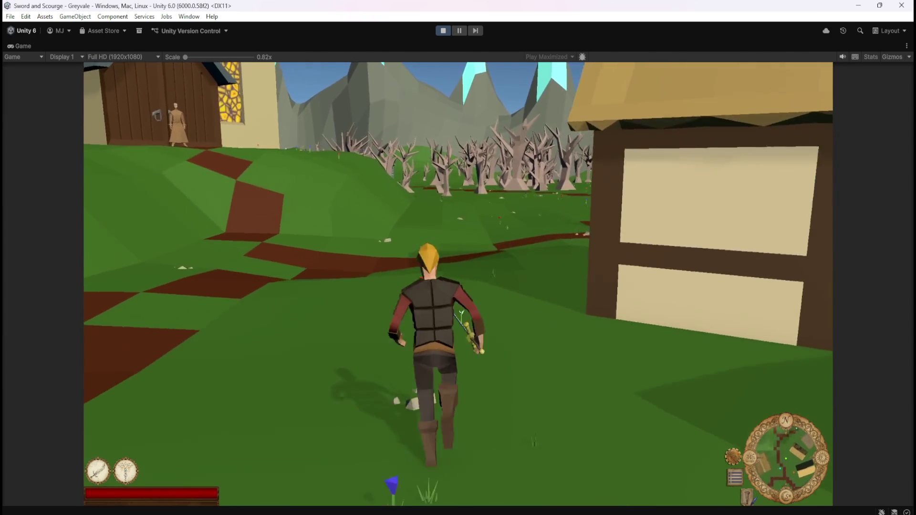
key(w)
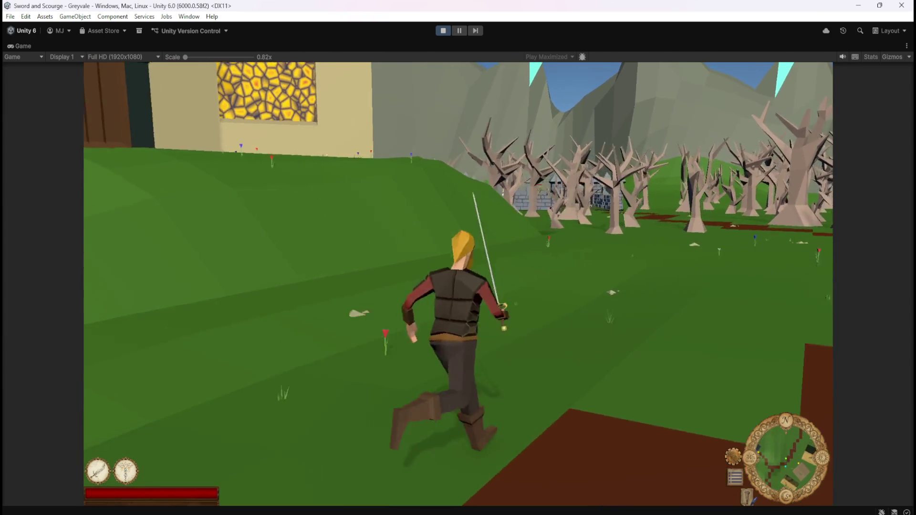
key(w)
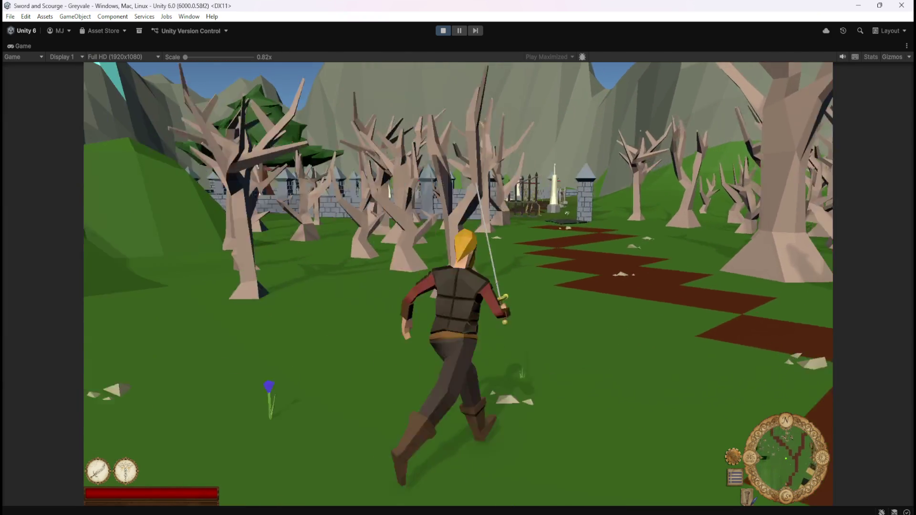
key(w)
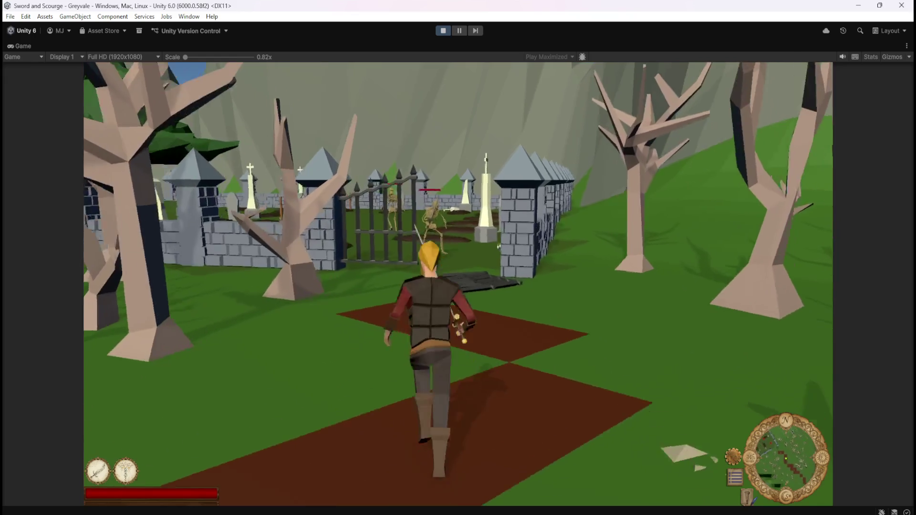
Step: Defeat the graveyard skeletons, then open Inventory and Stash at the chest to see the Bones tooltip
key(w)
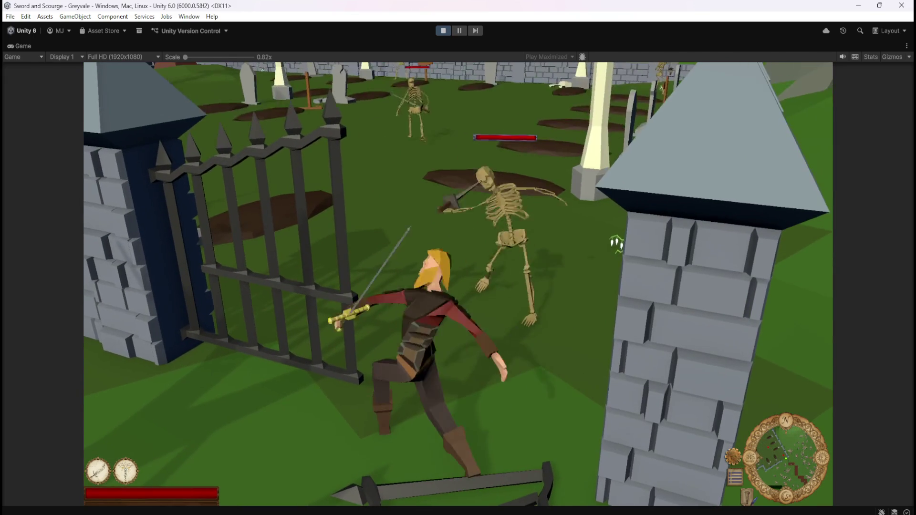
key(w)
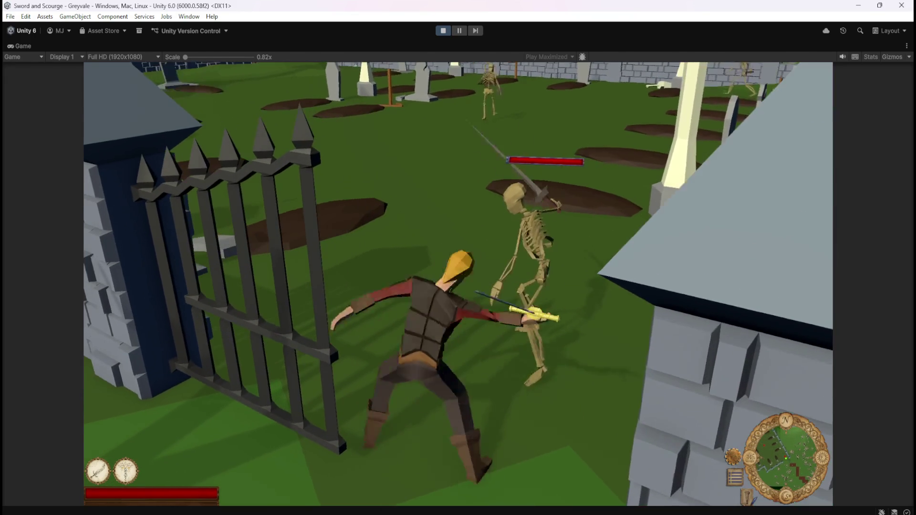
key(w)
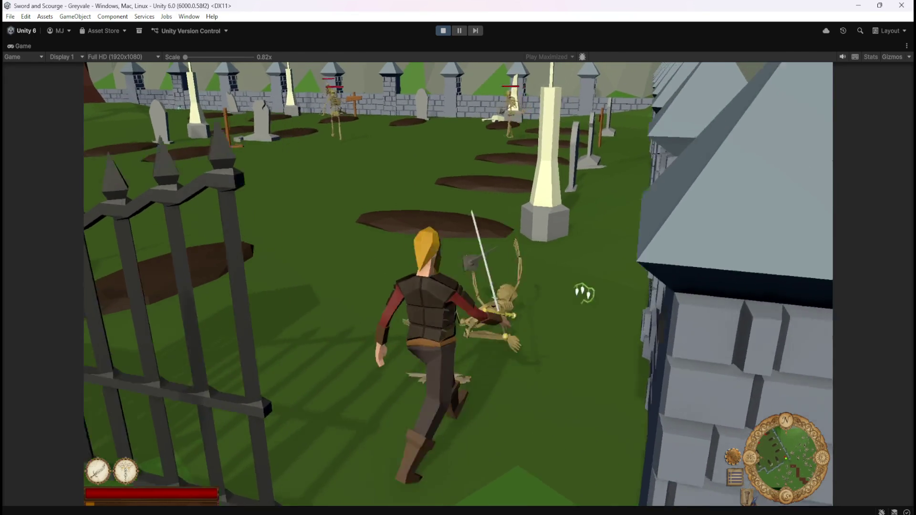
key(w)
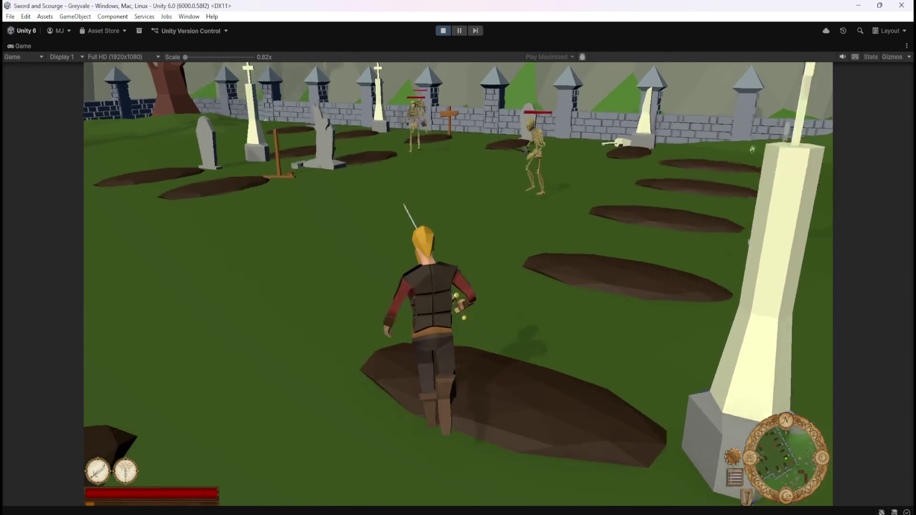
key(w)
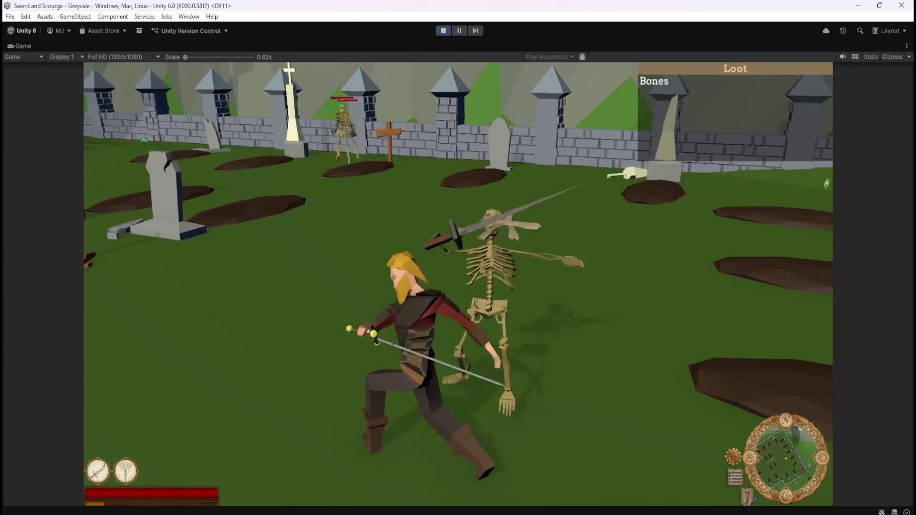
key(w)
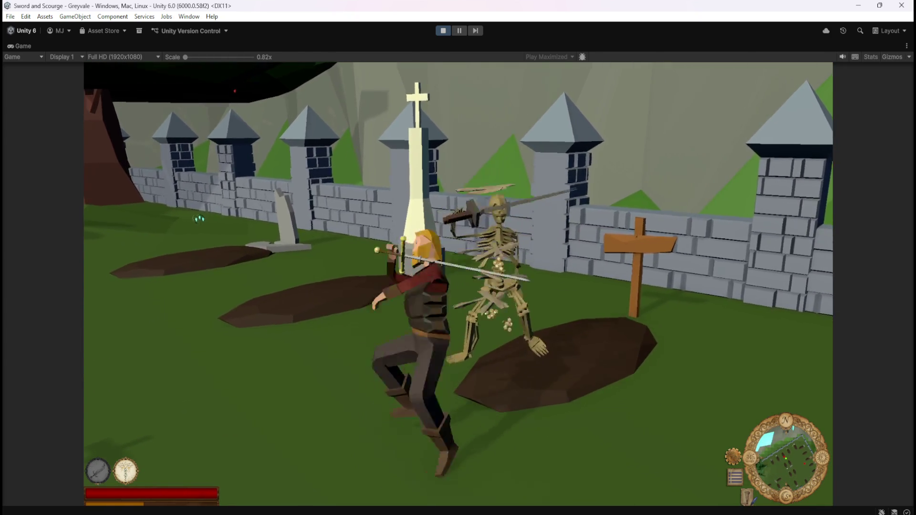
key(w)
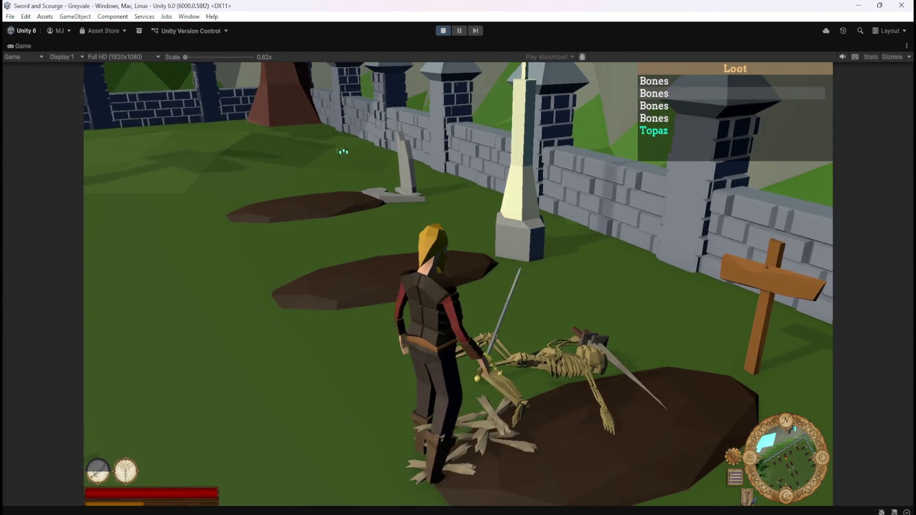
key(w)
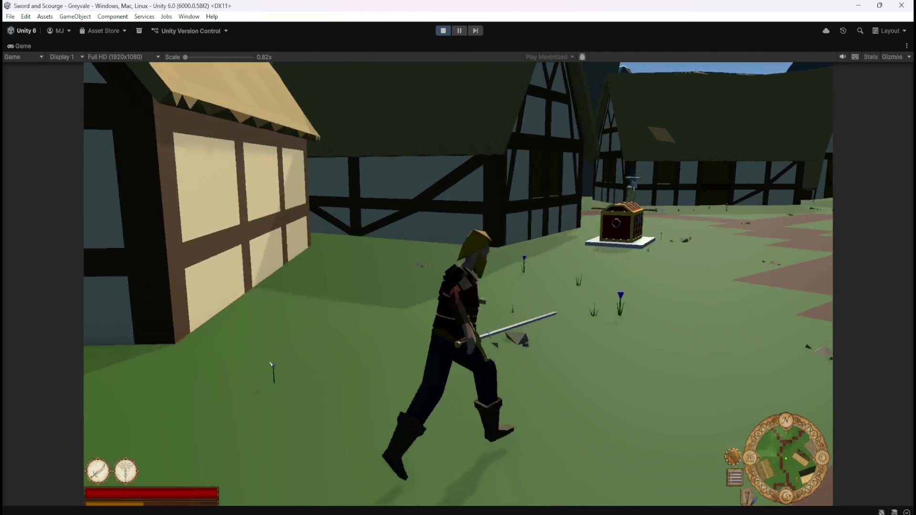
key(e)
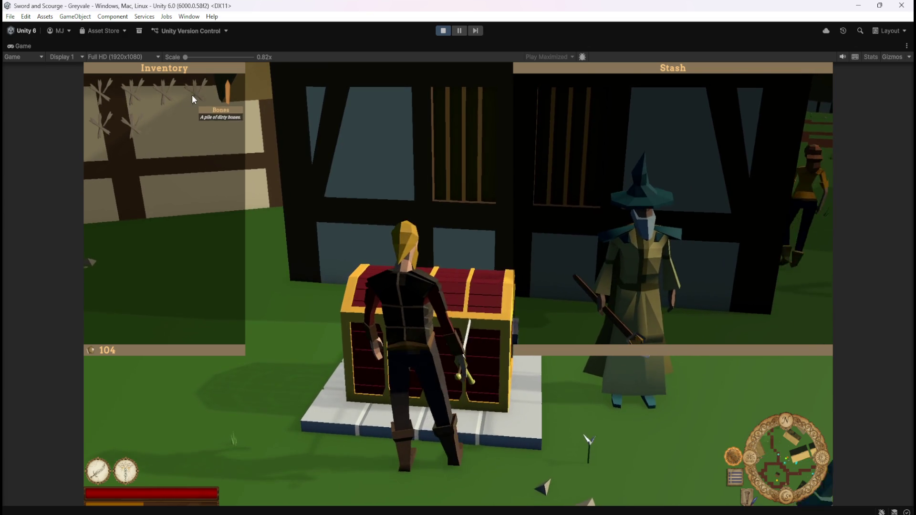
Step: Move several bones and the orange item from the inventory into the stash
click(144, 101)
click(103, 124)
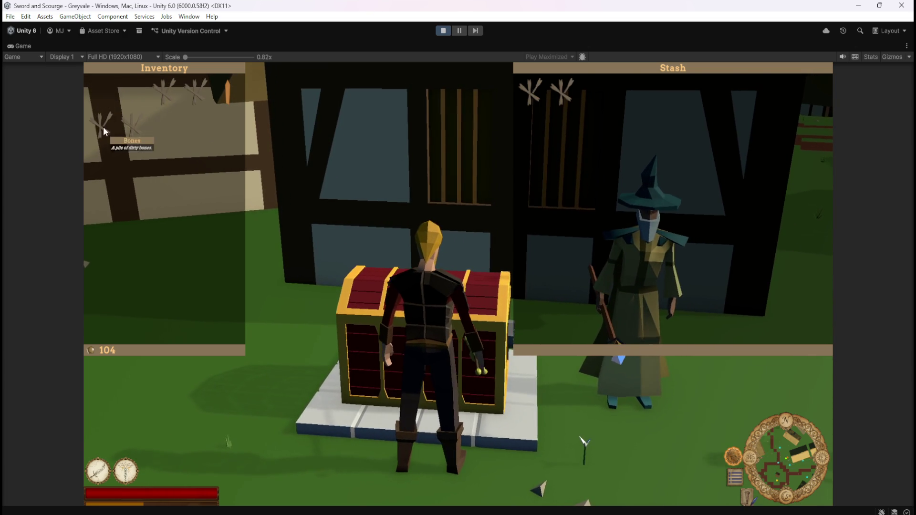
click(103, 122)
click(162, 105)
click(163, 105)
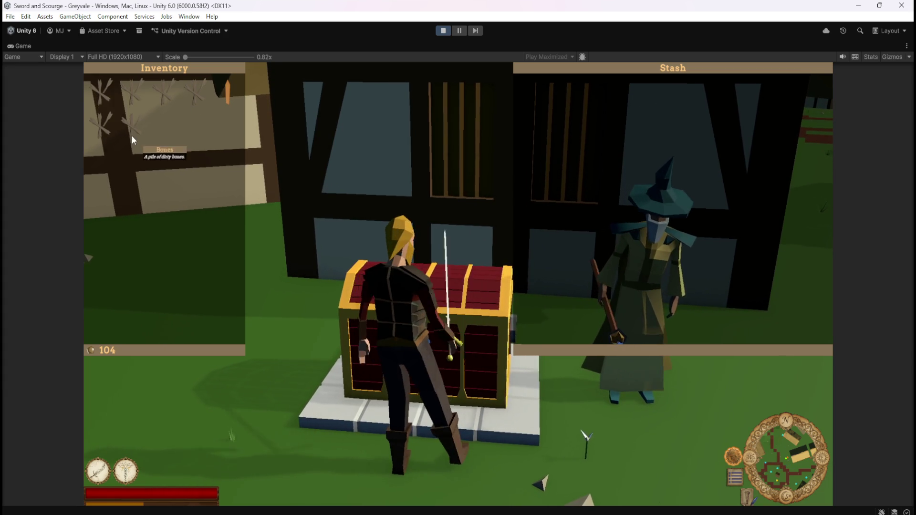
click(199, 84)
click(165, 89)
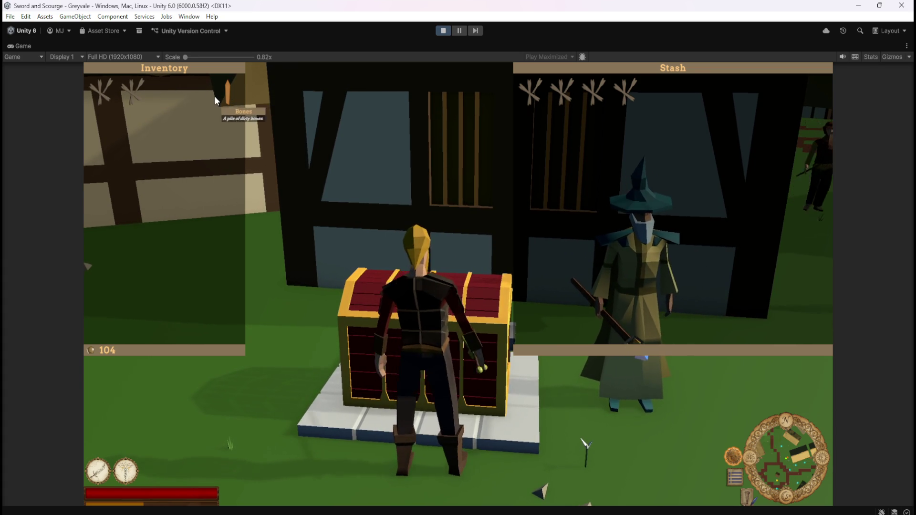
click(229, 93)
Step: Take items back from the stash, swap bones, then move the remaining inventory items into the stash
click(658, 98)
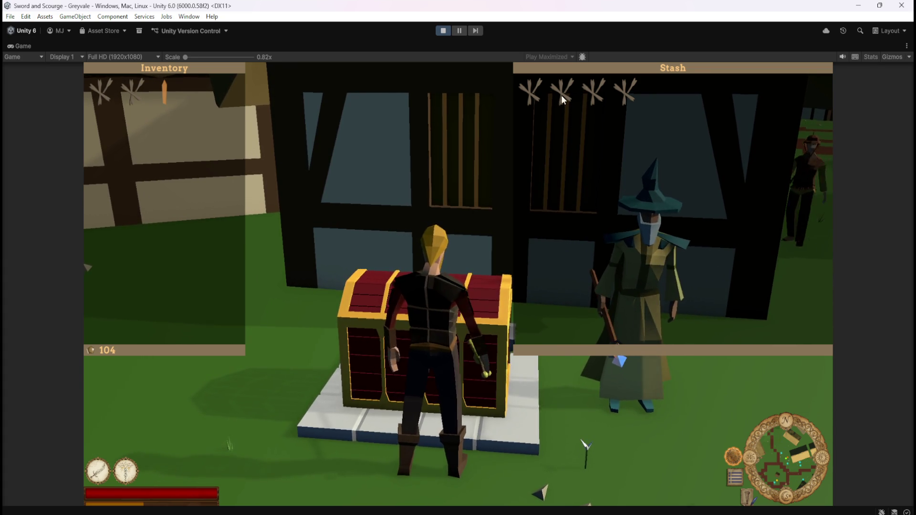
click(530, 93)
click(559, 93)
click(592, 91)
click(133, 90)
click(101, 90)
click(107, 130)
click(193, 93)
click(230, 98)
click(168, 95)
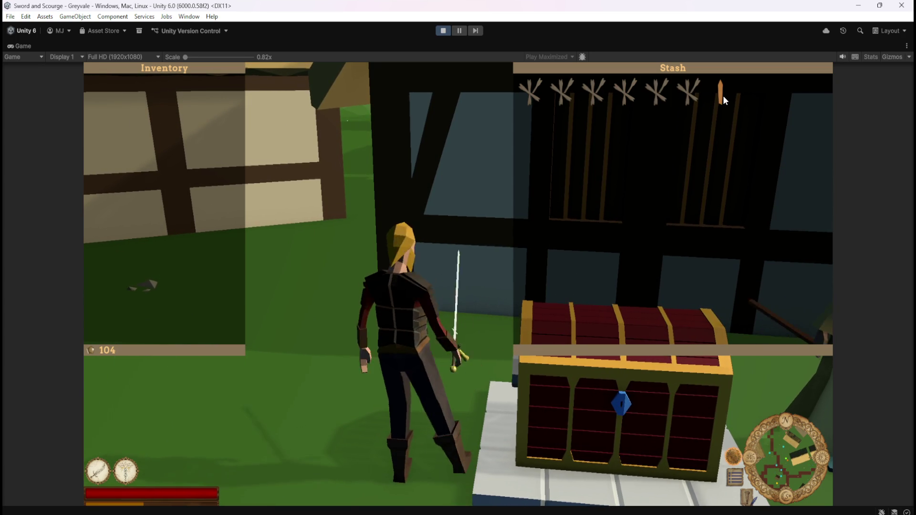
Step: Take a bone from the stash, then move the inventory bones back into the stash
click(696, 101)
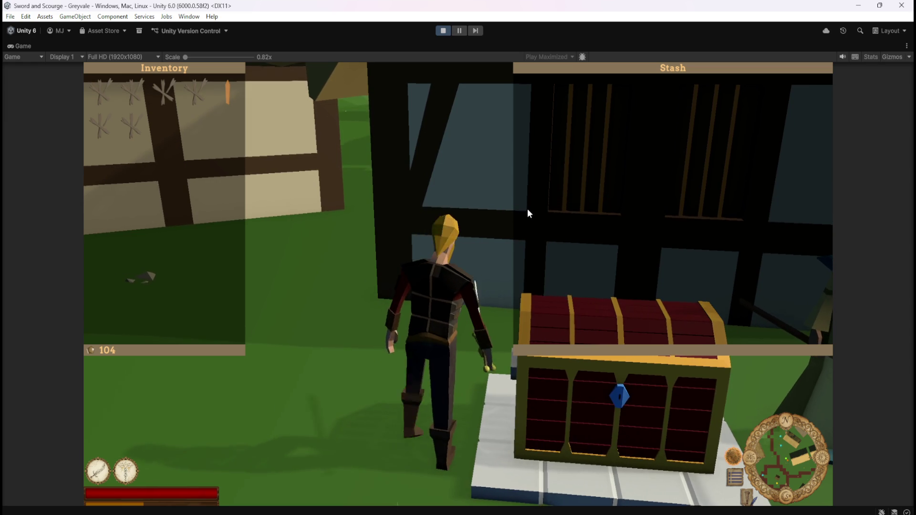
click(190, 101)
click(168, 96)
click(127, 98)
click(101, 126)
click(132, 126)
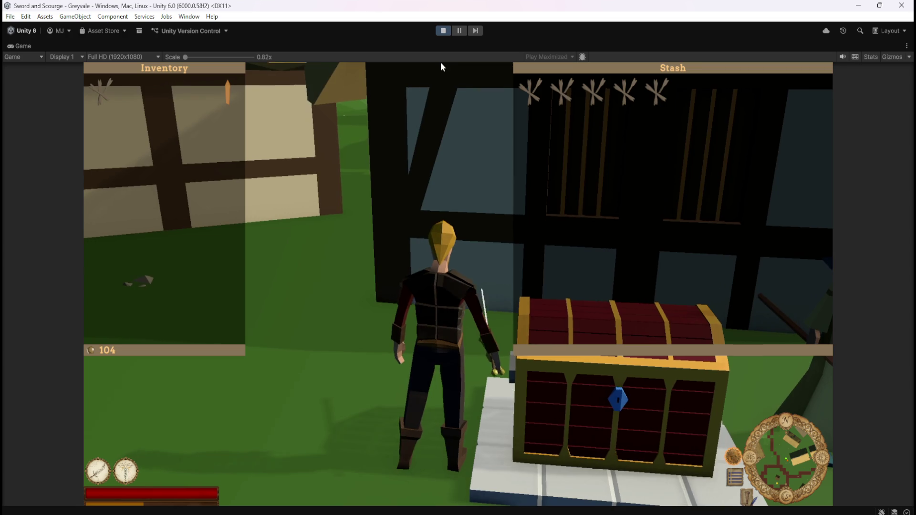
Step: Close the panels, stop play mode, and select STA_Slot_78 to show its SLOT Stash graph
key(Escape)
click(443, 32)
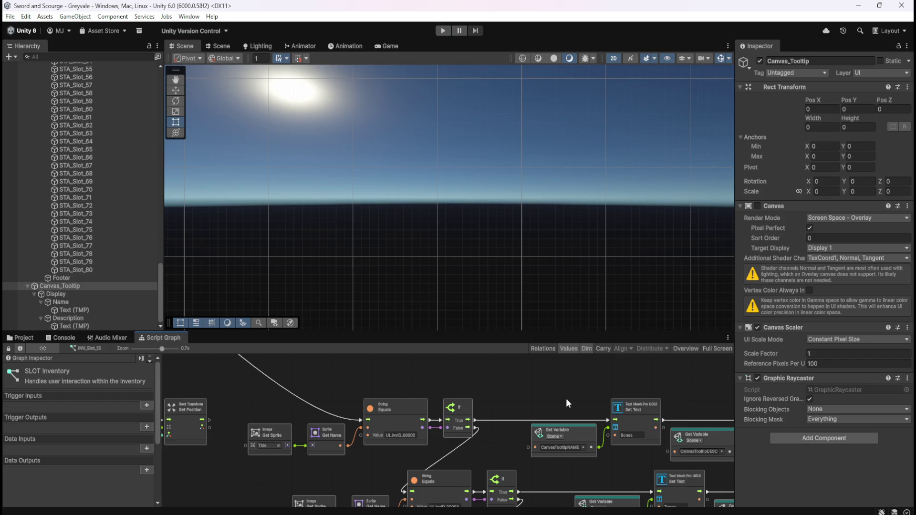
click(120, 254)
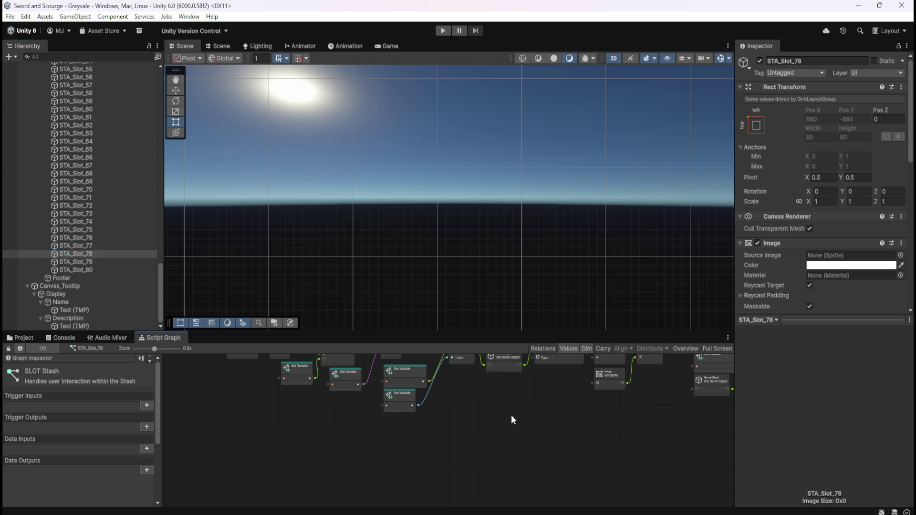
Step: Select INV_Slot_01 and maximize its SLOT Inventory script graph
key(shift+space)
key(shift+space)
scroll(73, 200, down, 3)
scroll(73, 200, up, 15)
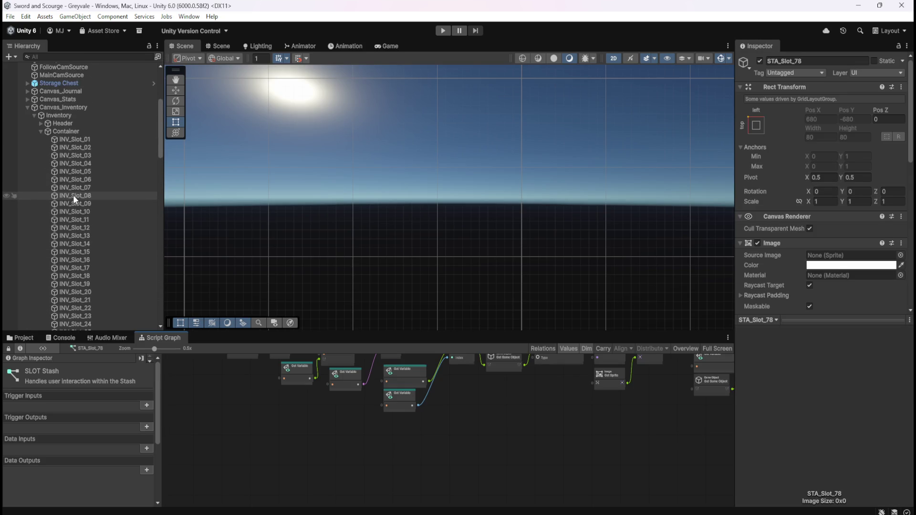
click(91, 177)
click(104, 169)
key(shift+space)
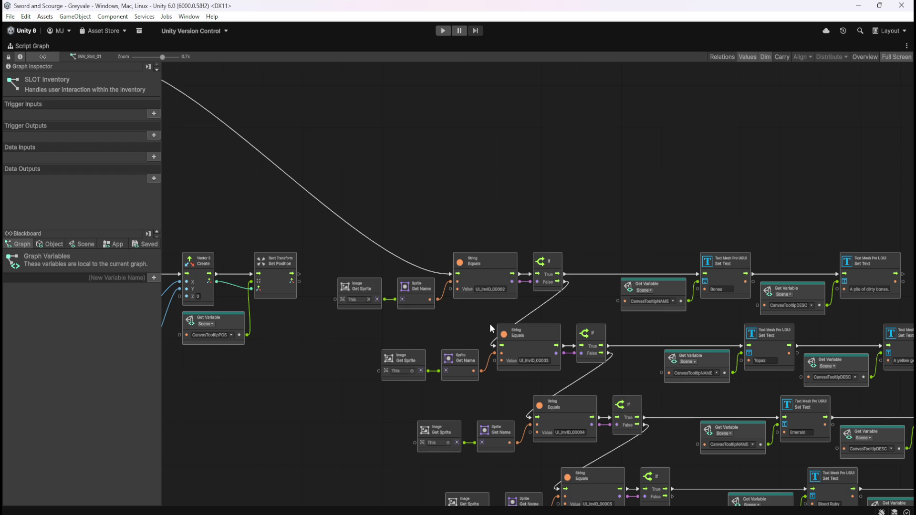
Step: Inspect the pointer enter/exit nodes, item name comparisons and name/description Set Text nodes, then restore the layout
drag(475, 154, 669, 216)
mouse_move(356, 217)
mouse_down()
mouse_move(569, 267)
mouse_move(563, 273)
mouse_move(554, 267)
mouse_move(587, 271)
mouse_move(533, 244)
mouse_move(576, 244)
mouse_up()
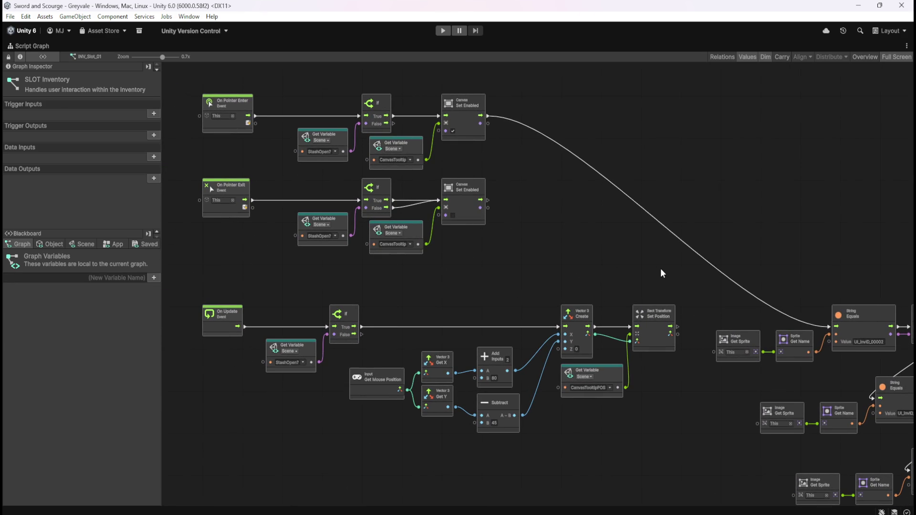
mouse_move(660, 269)
mouse_down()
mouse_move(484, 239)
mouse_move(639, 306)
mouse_up()
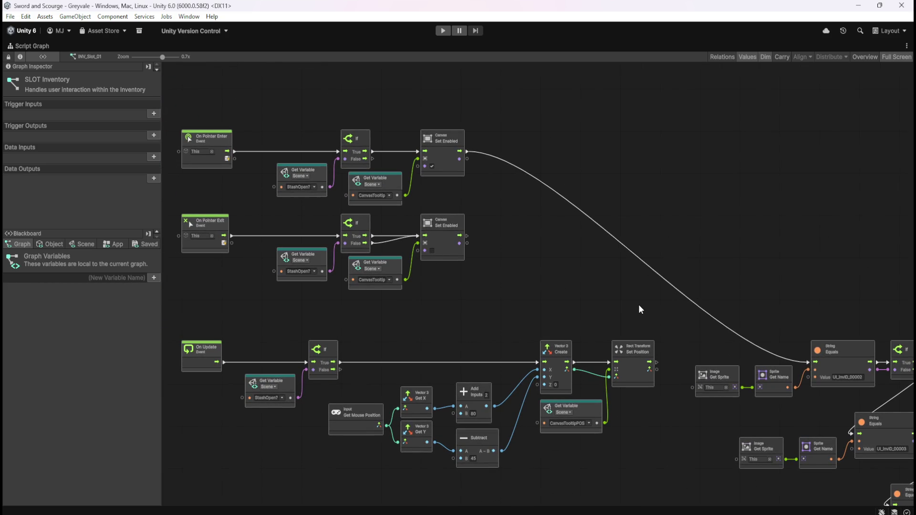
drag(639, 307, 614, 296)
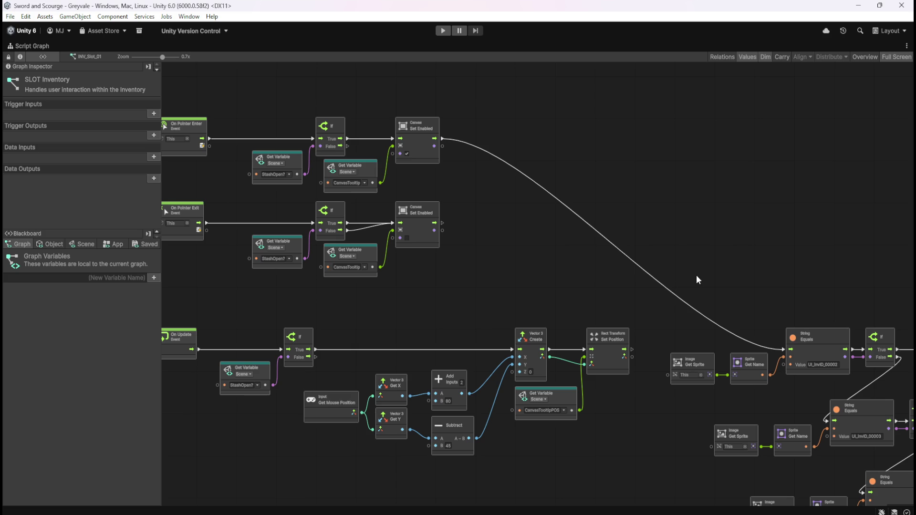
drag(729, 273, 631, 262)
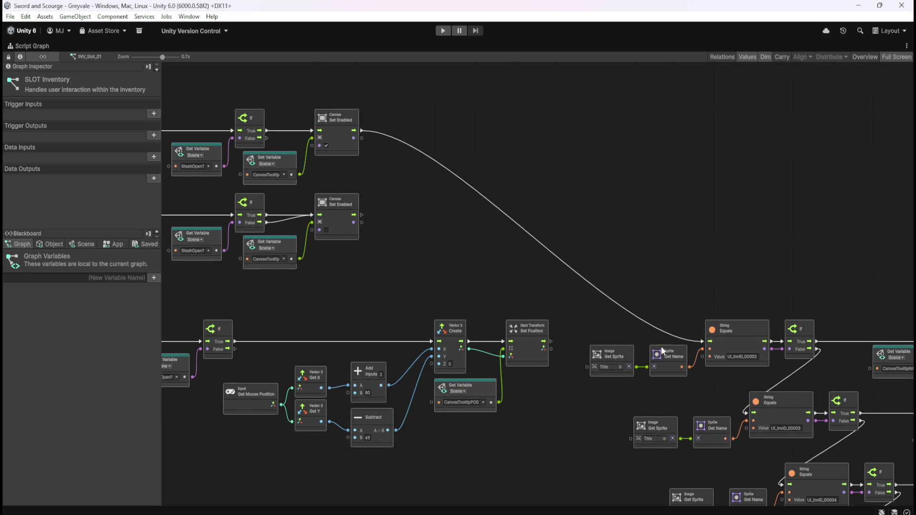
drag(709, 270, 421, 190)
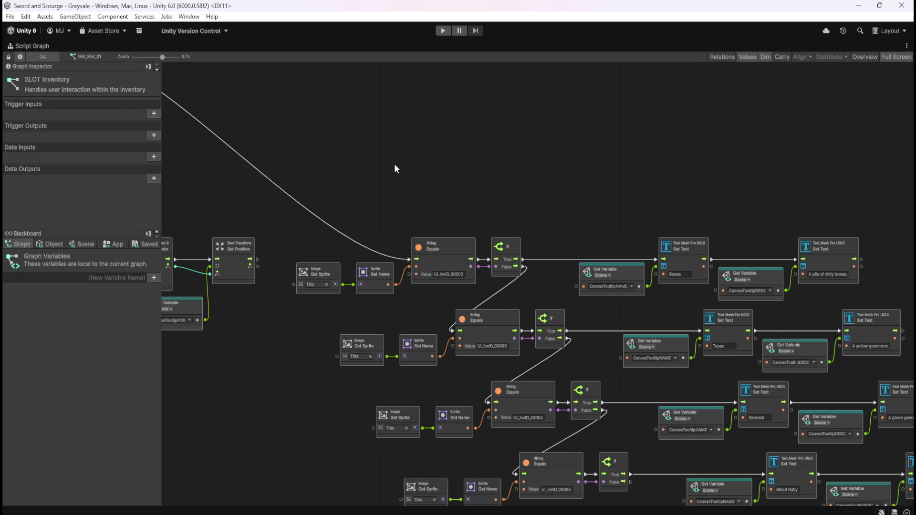
scroll(404, 158, left, 5)
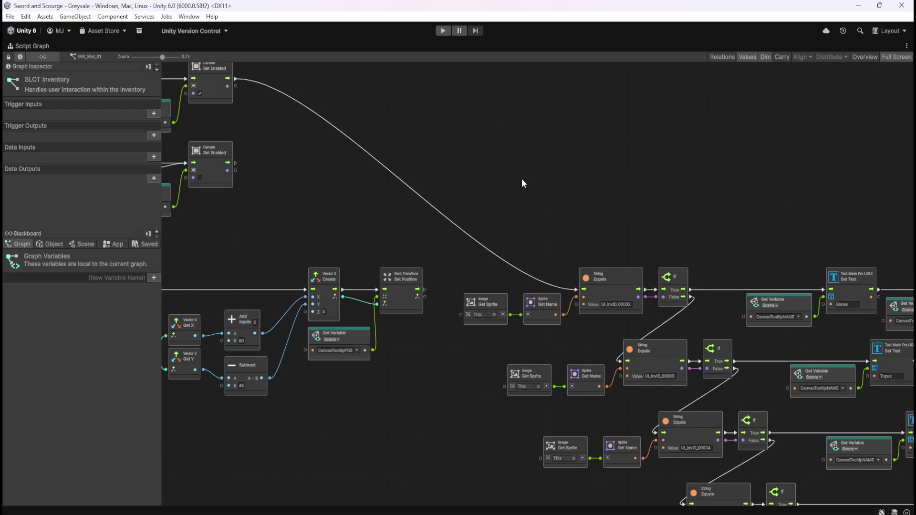
key(shift+space)
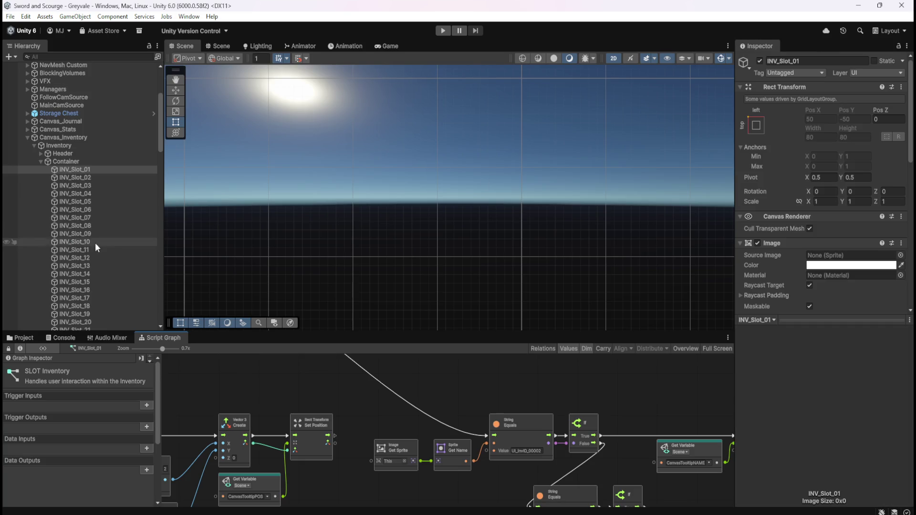
Step: Look over the Inventory and Stash objects' controller graphs in a maximized Script Graph view
click(72, 145)
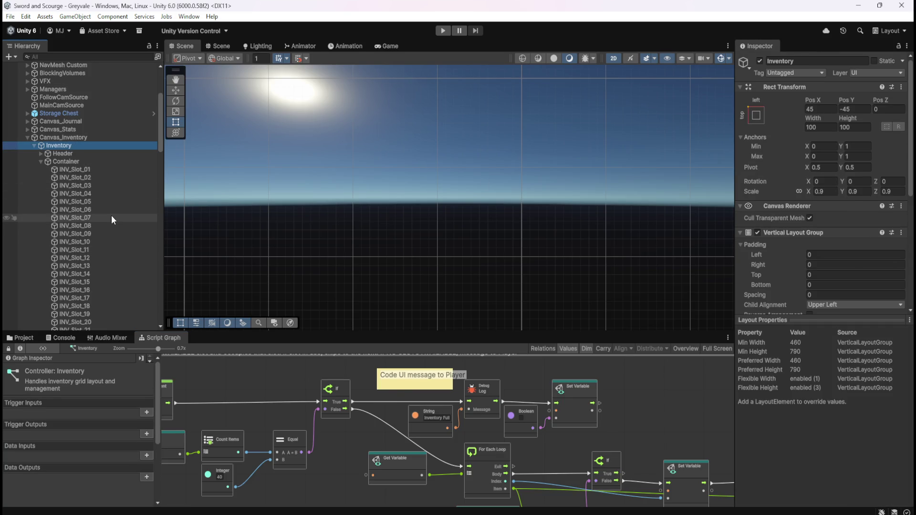
scroll(110, 215, down, 10)
click(85, 94)
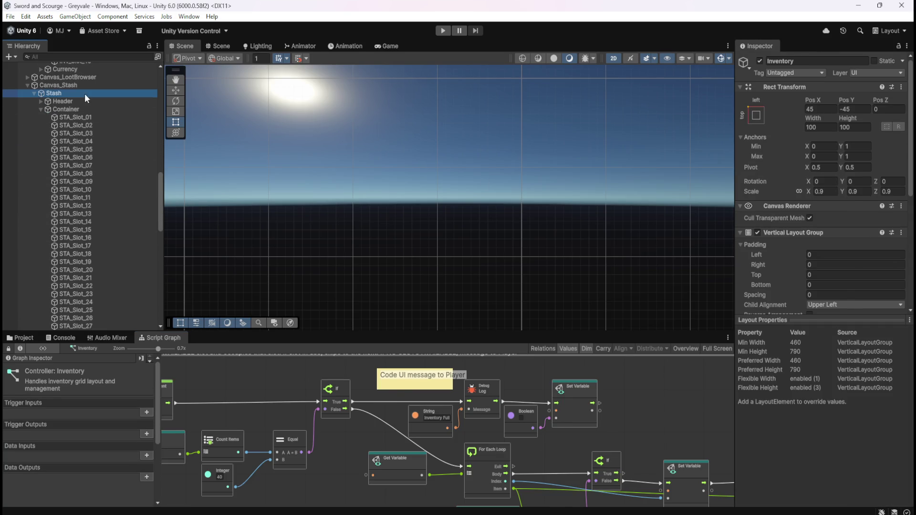
key(shift+space)
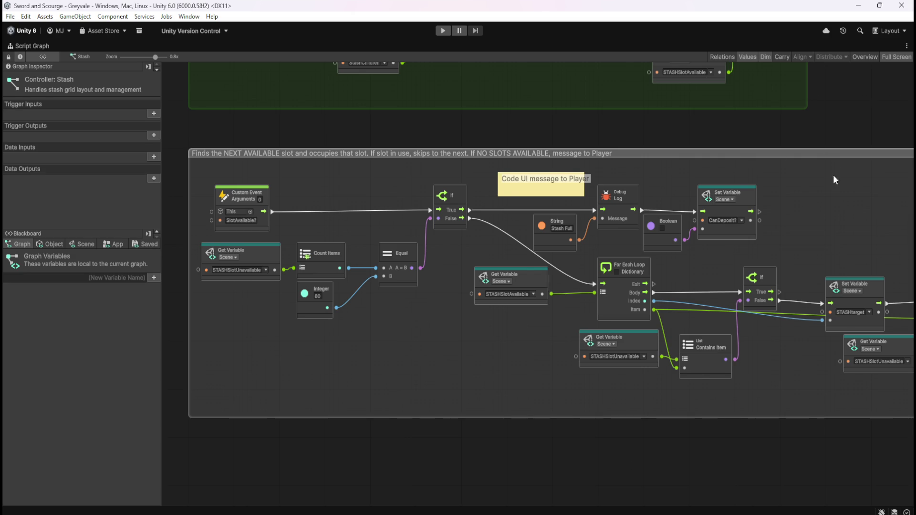
drag(835, 172, 471, 188)
key(shift+space)
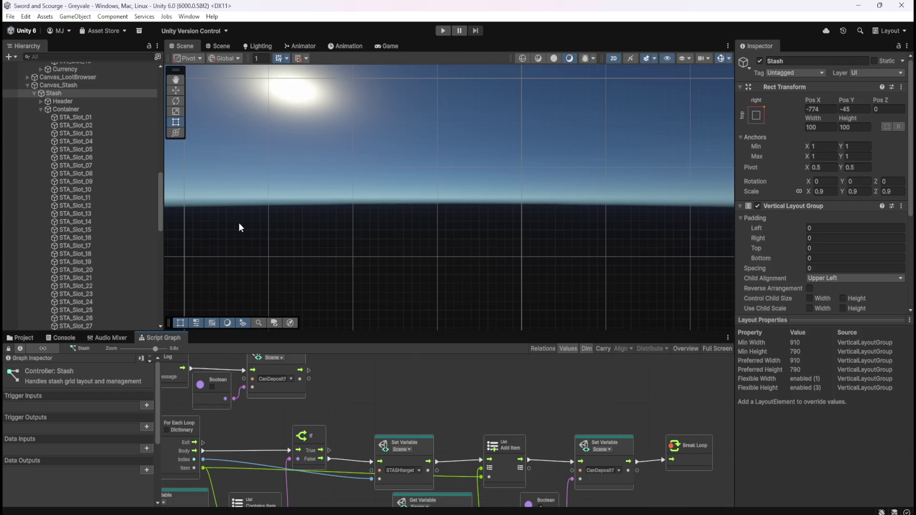
Step: Inspect STA_Slot_01's SLOT Stash graph to see how the slot image sprite is set, then select INV_Slot_23
scroll(106, 238, down, 10)
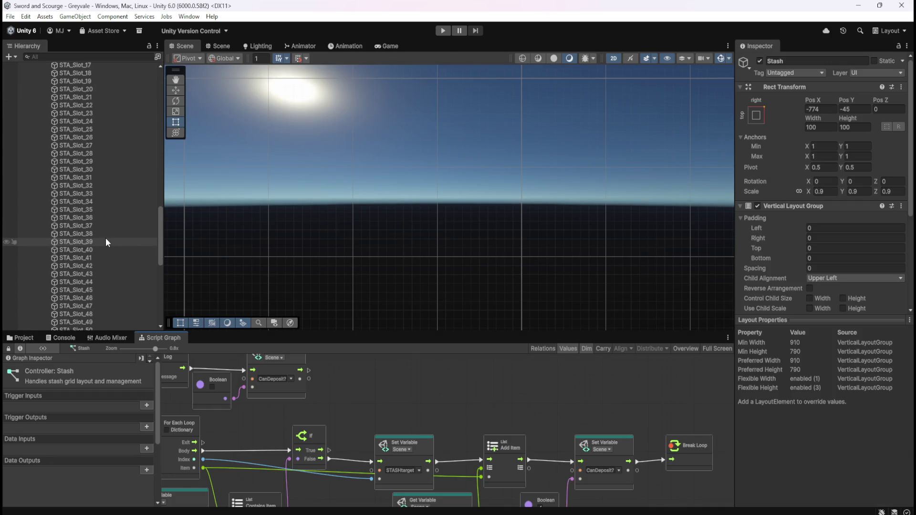
scroll(105, 238, down, 6)
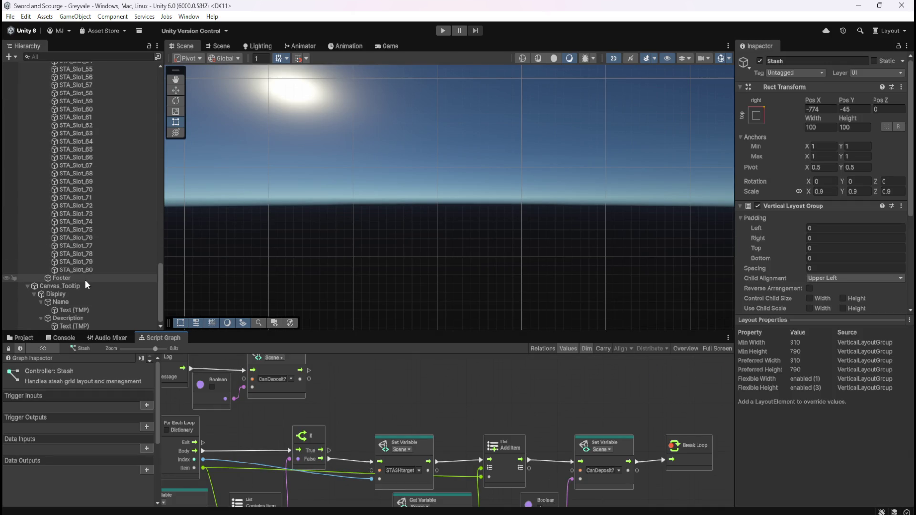
scroll(84, 280, up, 8)
scroll(88, 277, up, 14)
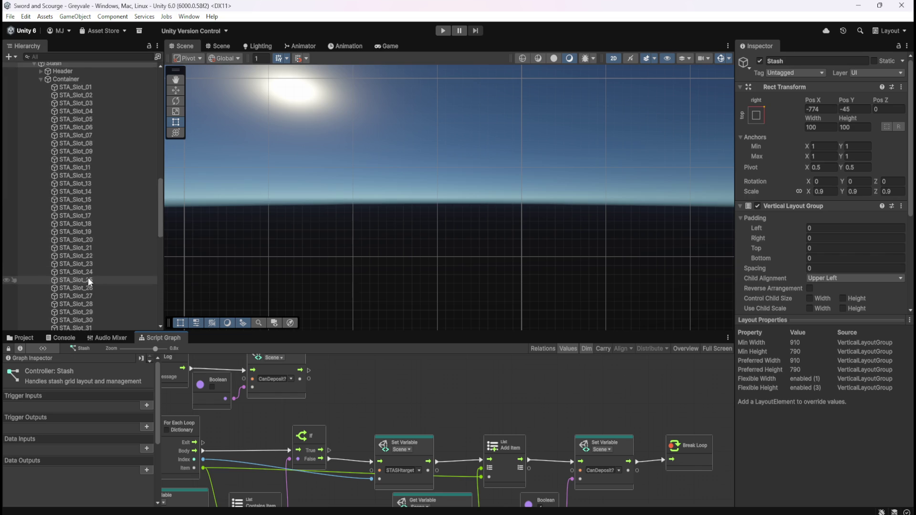
click(76, 208)
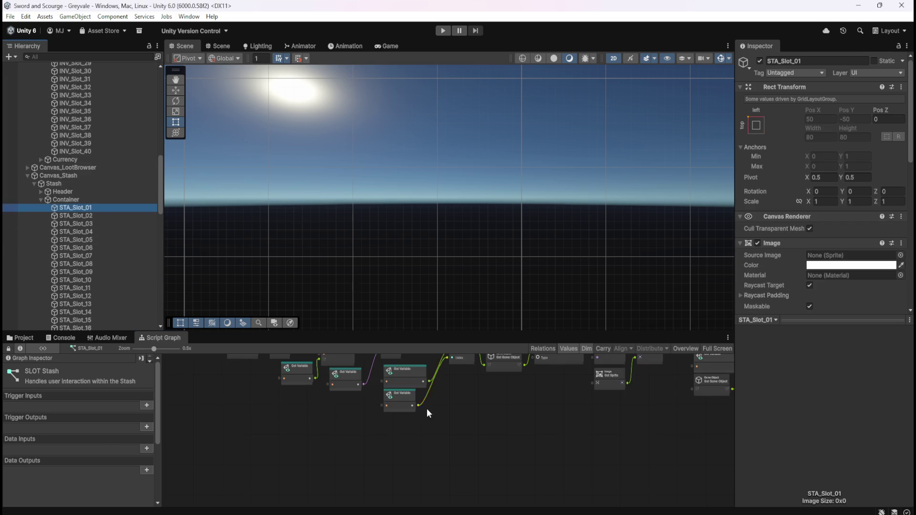
key(shift+space)
drag(561, 352, 455, 381)
scroll(545, 253, up, 5)
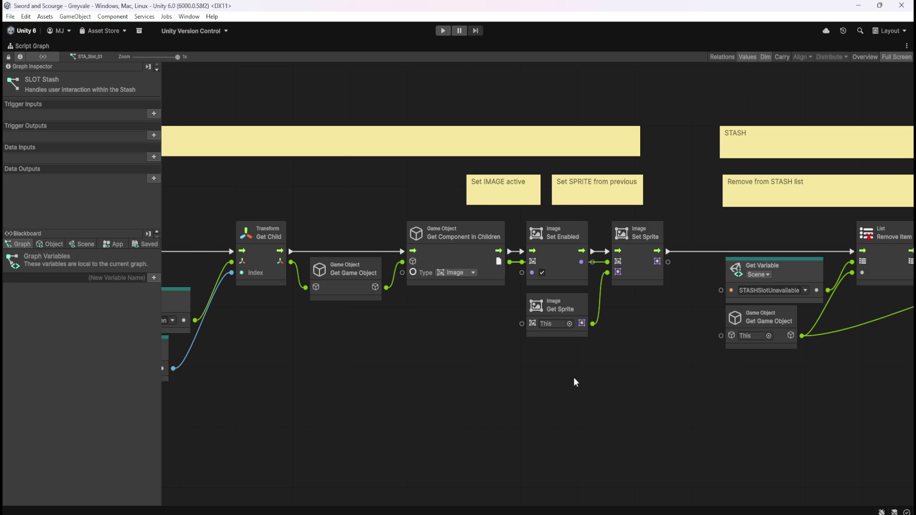
key(shift+space)
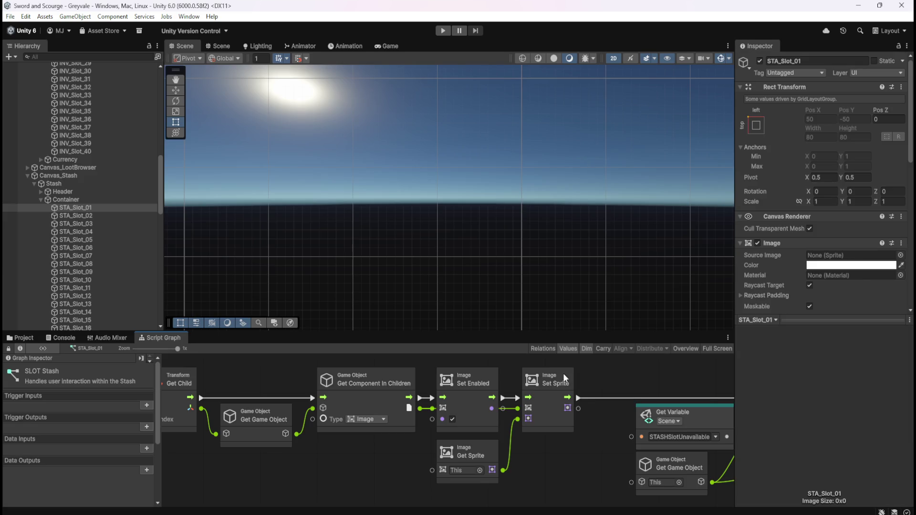
scroll(91, 143, up, 5)
click(75, 135)
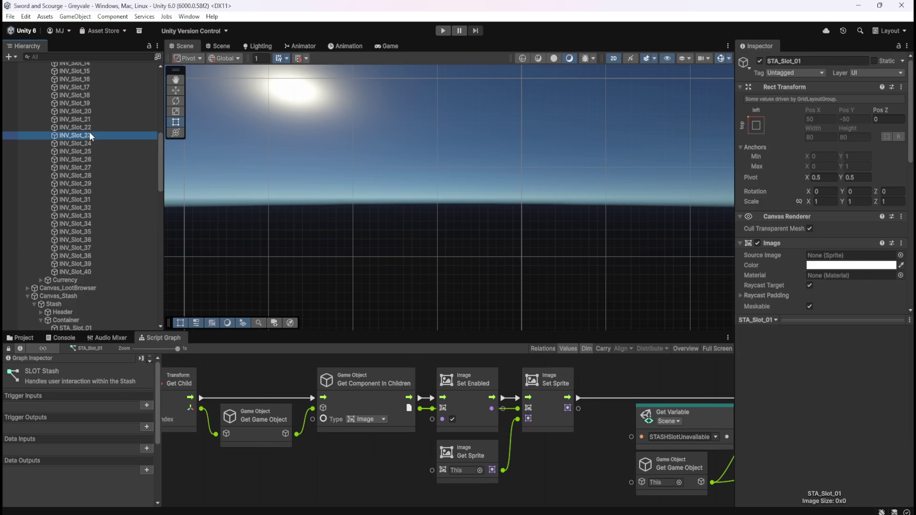
Step: In the maximized graph, add a String Contains node from the Sprite Get Name output
key(shift+space)
scroll(463, 351, up, 3)
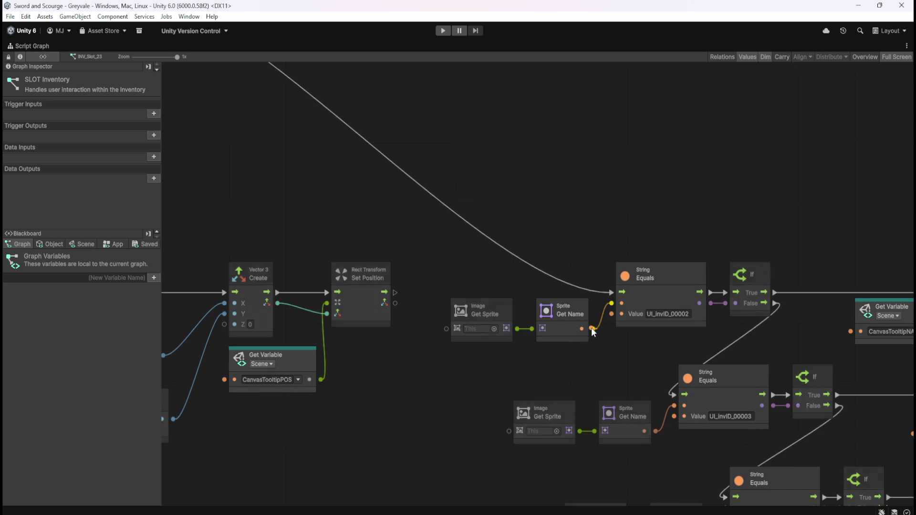
drag(583, 328, 614, 220)
click(648, 252)
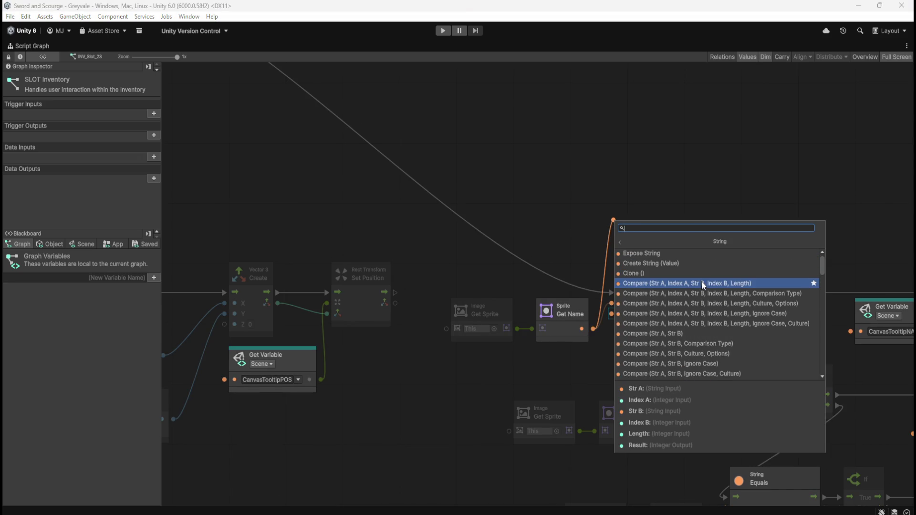
scroll(698, 324, down, 3)
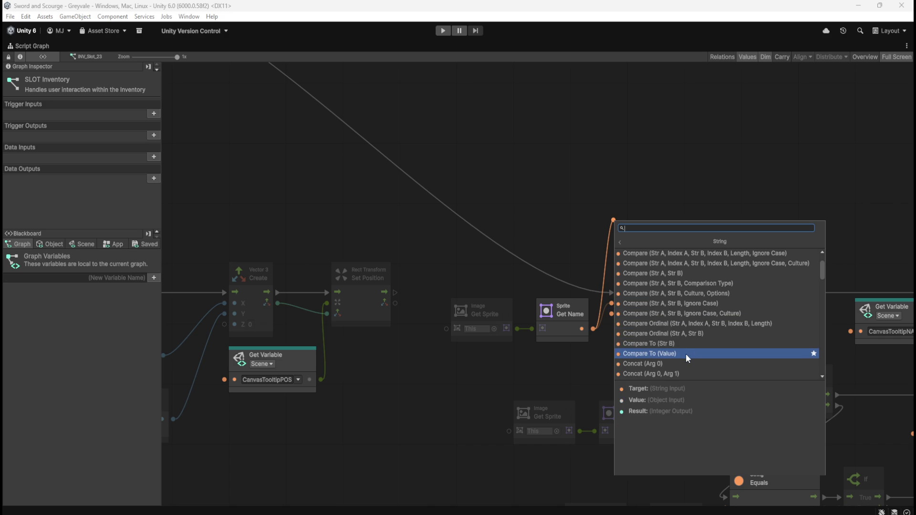
scroll(686, 353, down, 5)
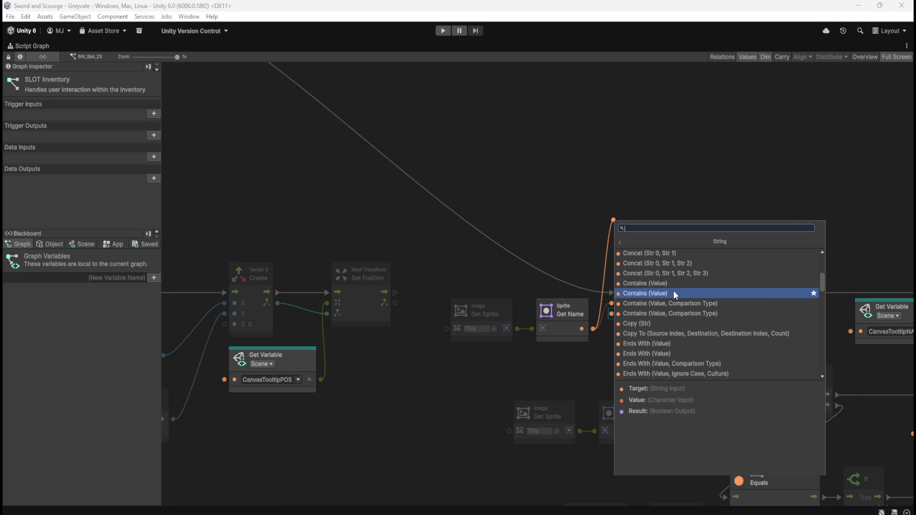
click(674, 293)
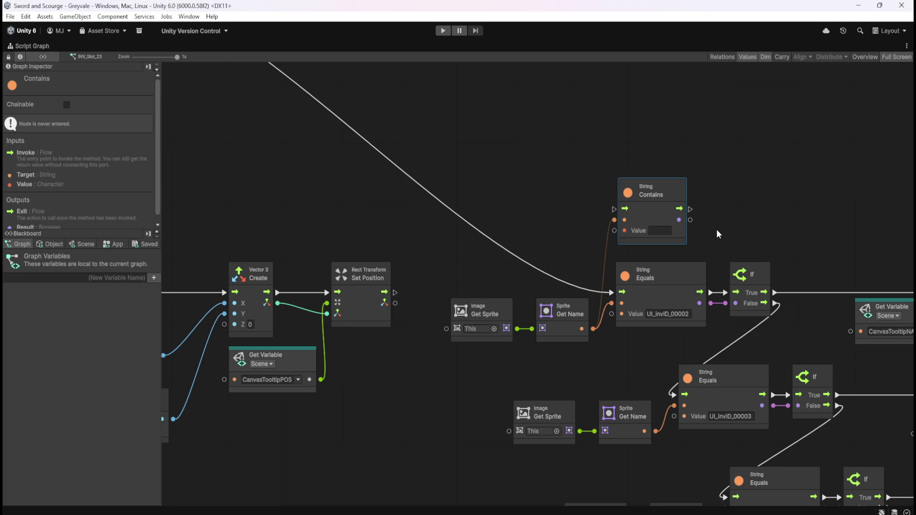
Step: Check the UI_invID_00002 comparison text and delete the unneeded Contains node
drag(733, 220, 693, 227)
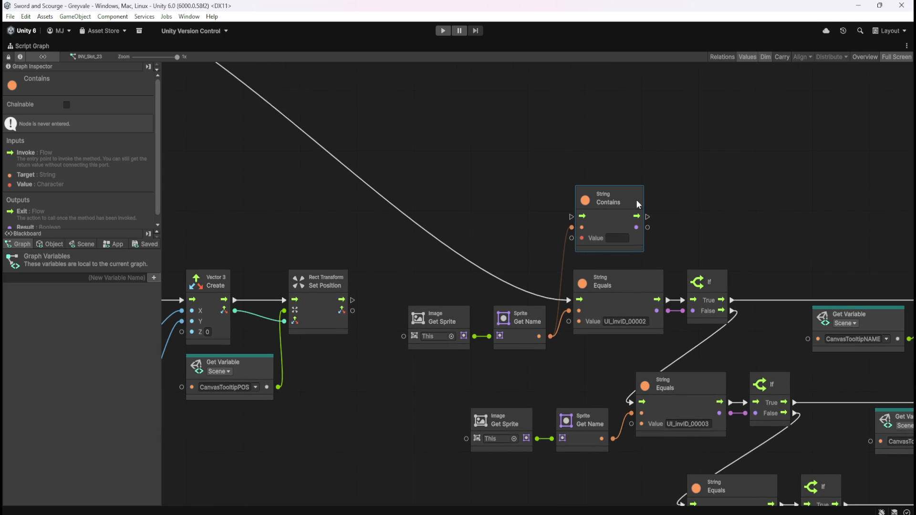
double_click(634, 321)
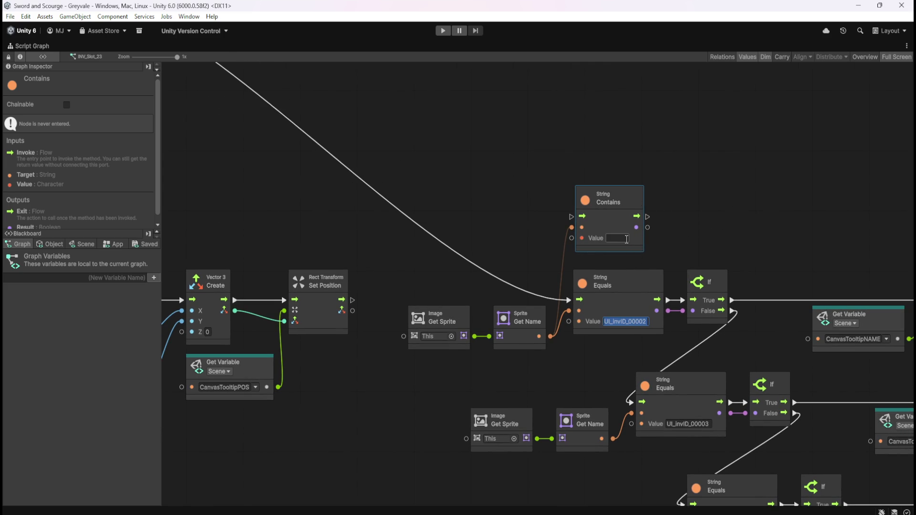
click(685, 225)
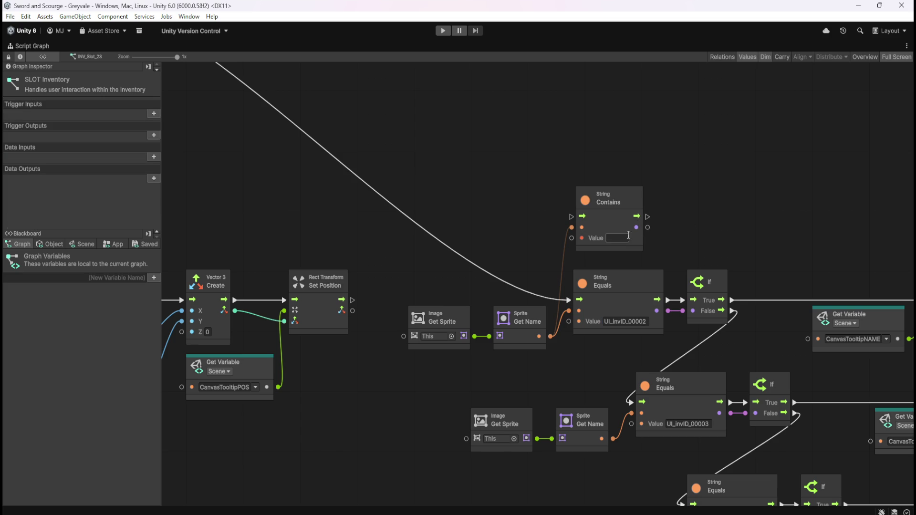
click(637, 321)
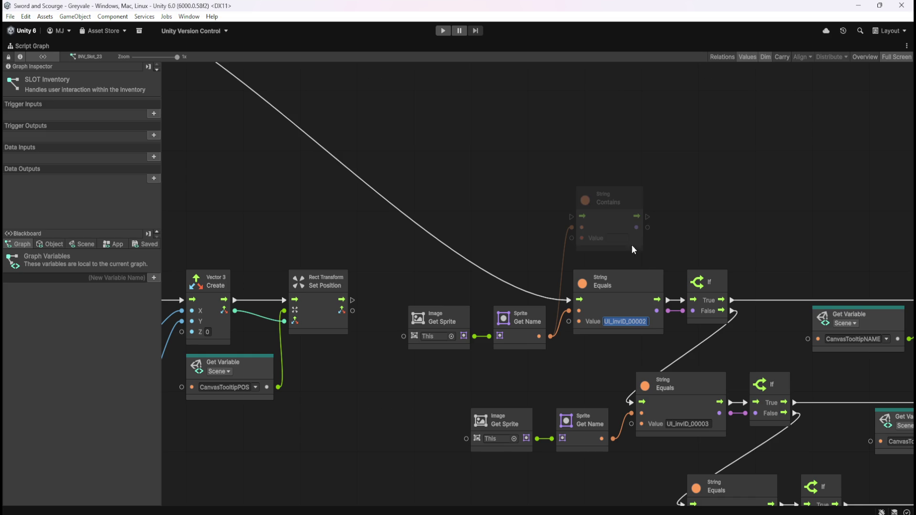
key(End)
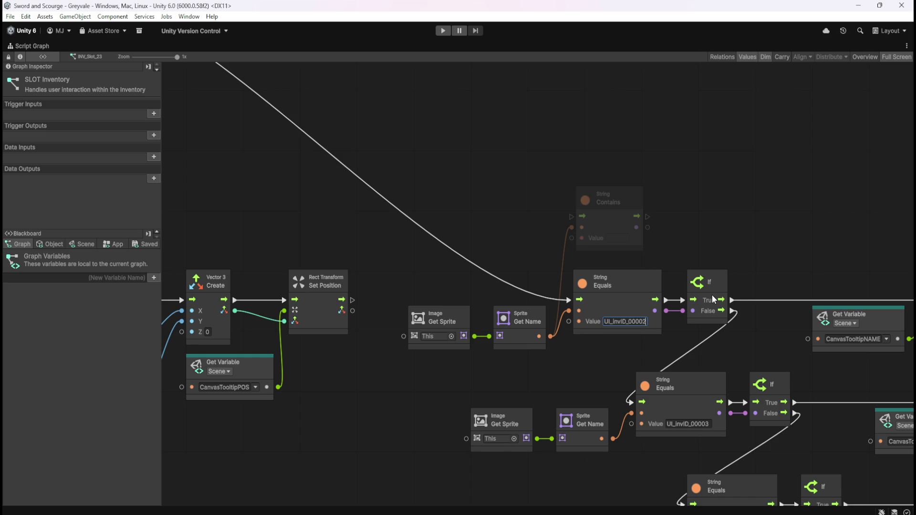
click(607, 199)
key(Delete)
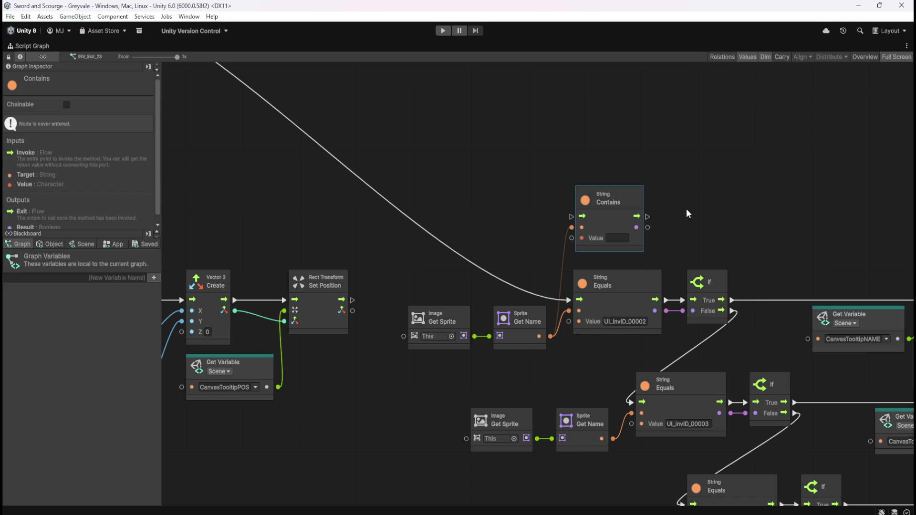
Step: Review the UI_invID_00003, 00004 and 00005 Equals values, then enter play mode
click(687, 424)
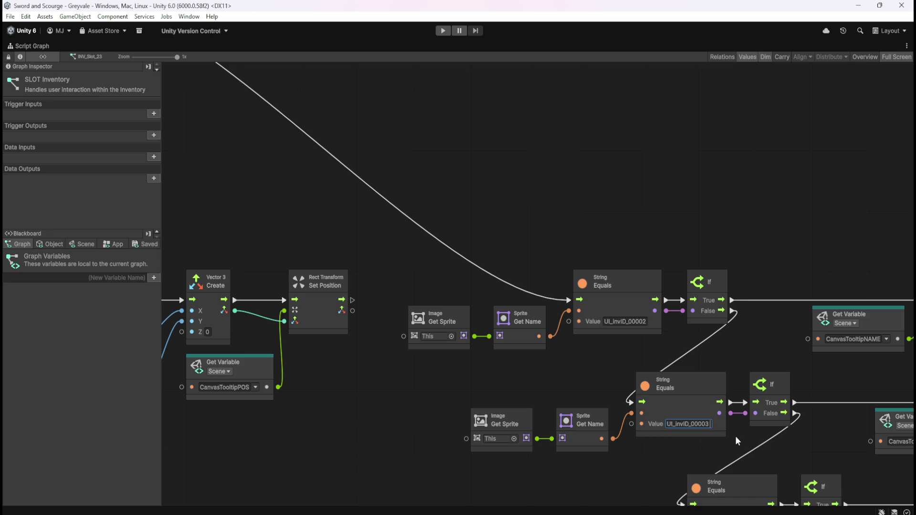
mouse_move(809, 444)
mouse_down()
mouse_move(727, 341)
mouse_move(593, 307)
mouse_up()
click(580, 334)
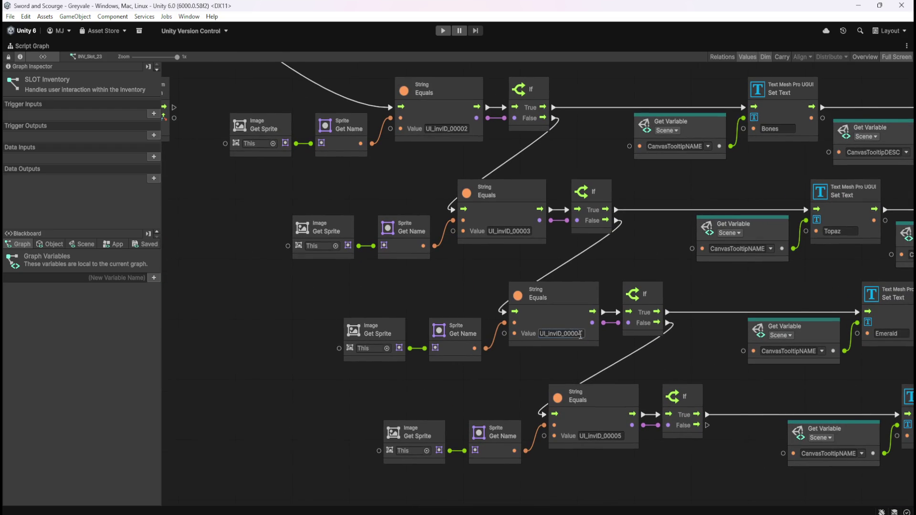
click(618, 436)
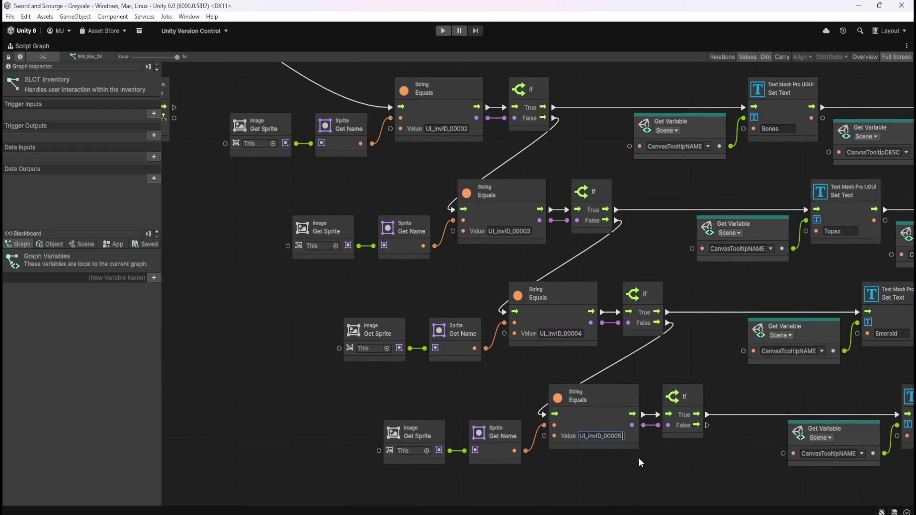
click(639, 458)
scroll(695, 427, down, 5)
scroll(528, 237, up, 3)
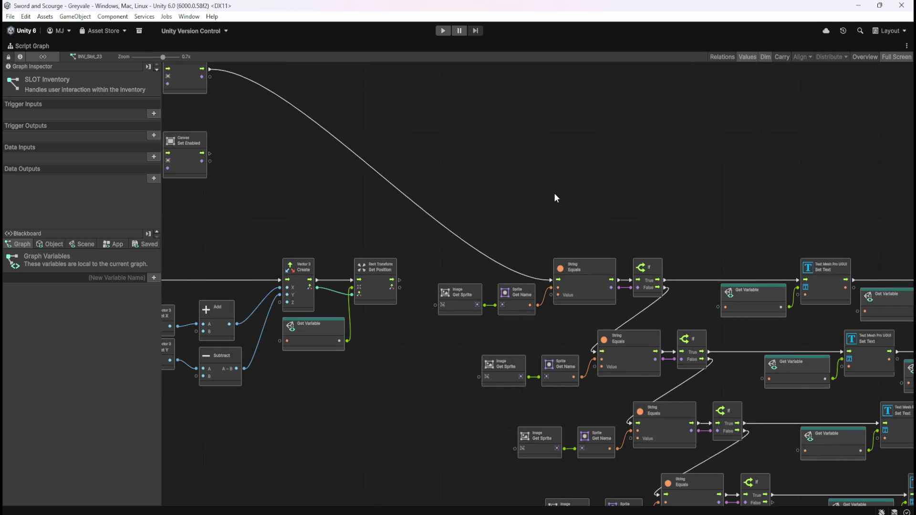
key(ctrl+p)
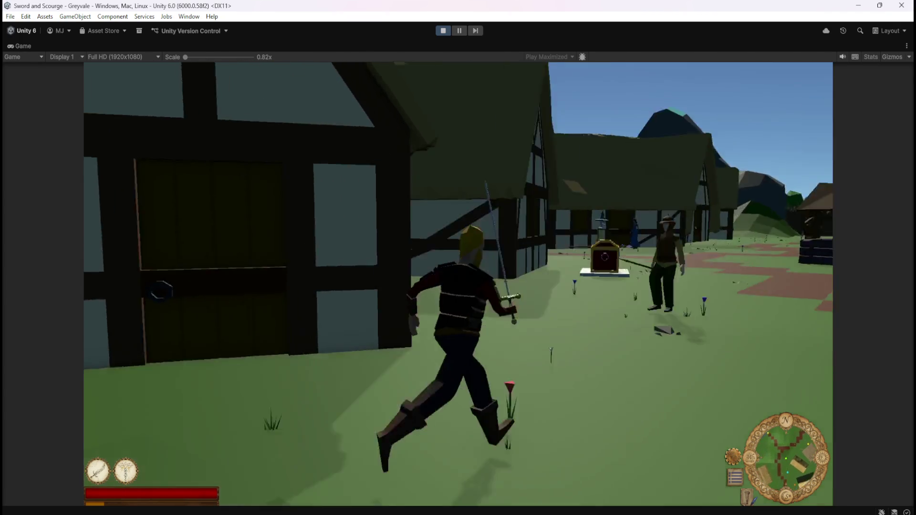
Step: At the chest, open the inventory and stash and hover the Emerald and bones to see their tooltips
key(e)
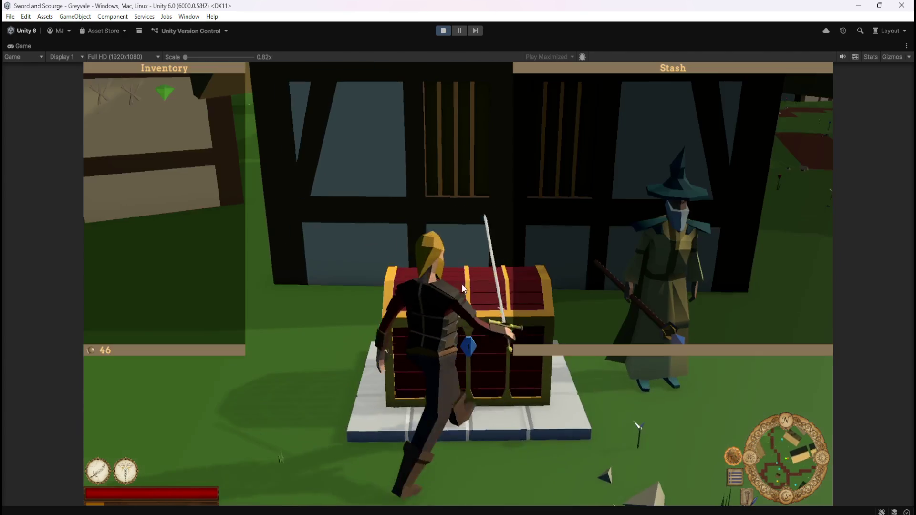
mouse_move(165, 91)
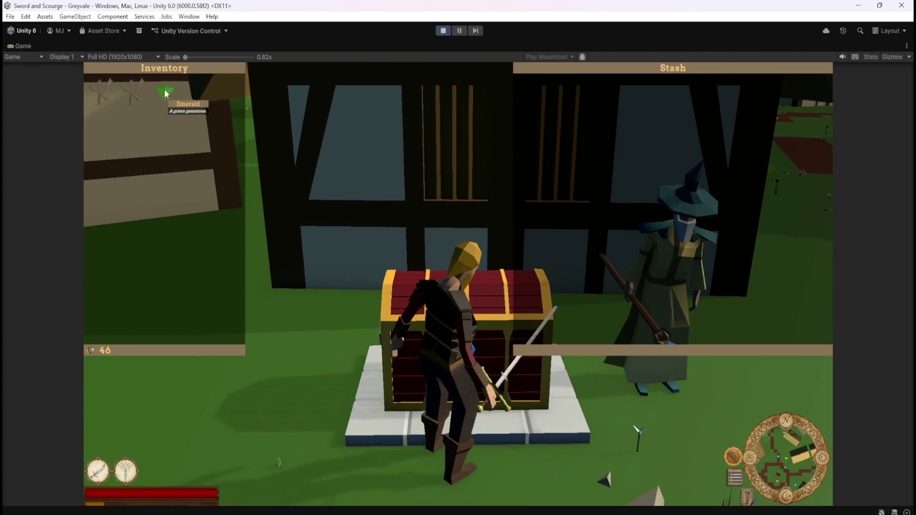
mouse_move(134, 95)
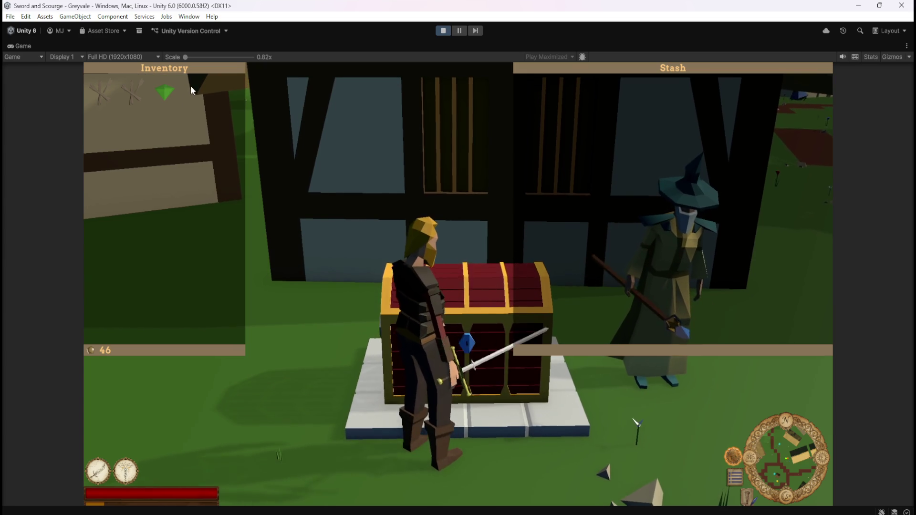
Step: Set the Game view scale to 1x, pause and resume the game, and reopen the inventory
key(Escape)
drag(186, 58, 190, 59)
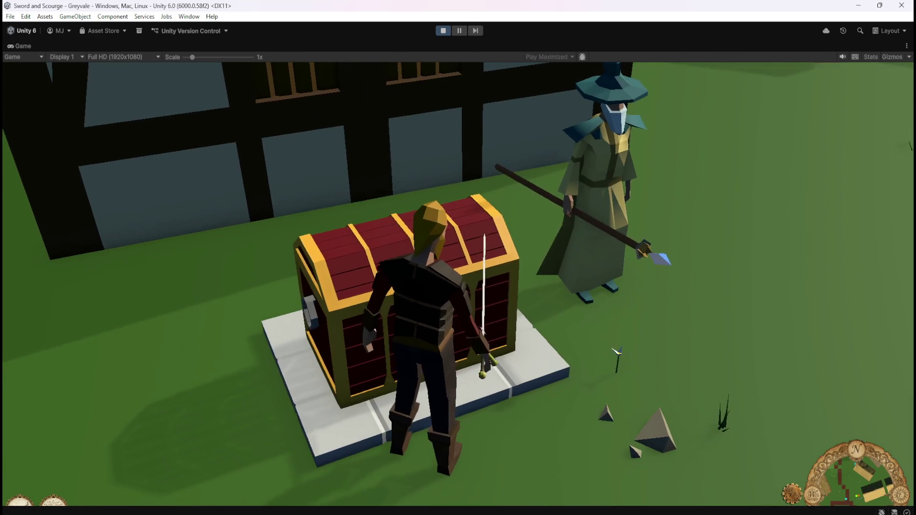
key(i)
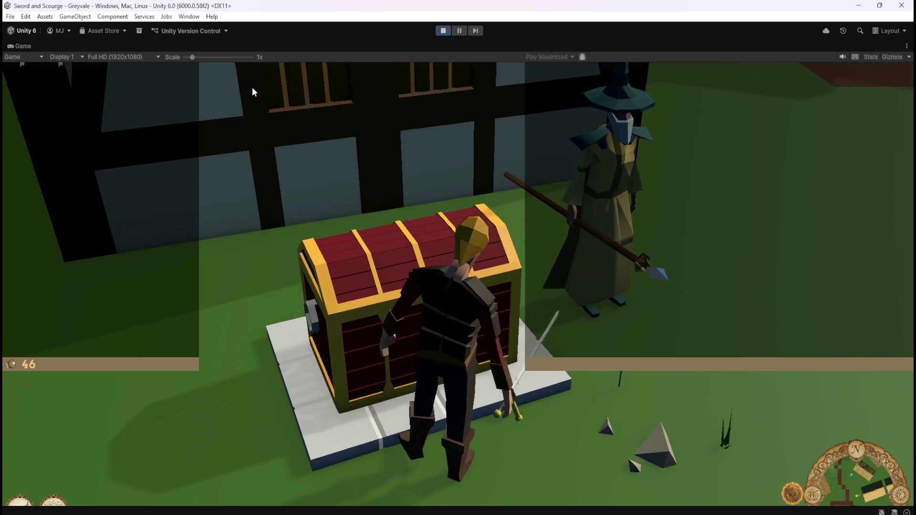
key(i)
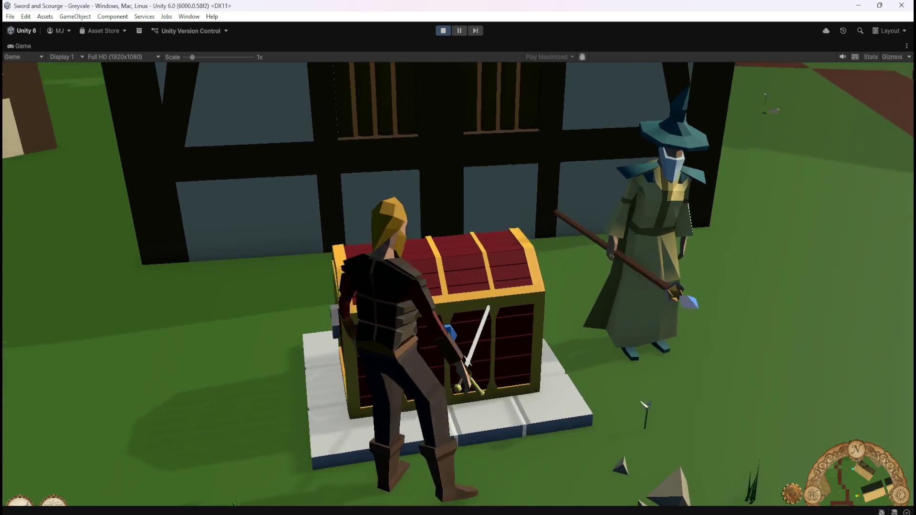
key(Escape)
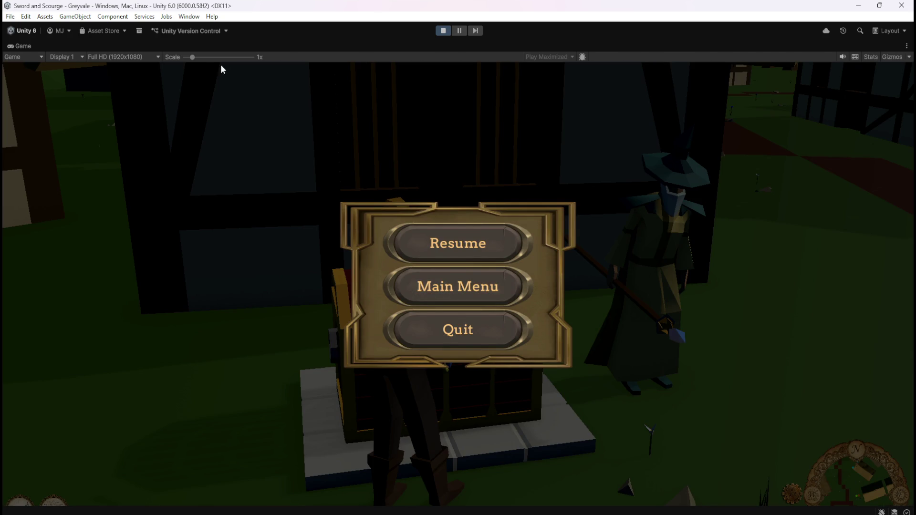
click(466, 247)
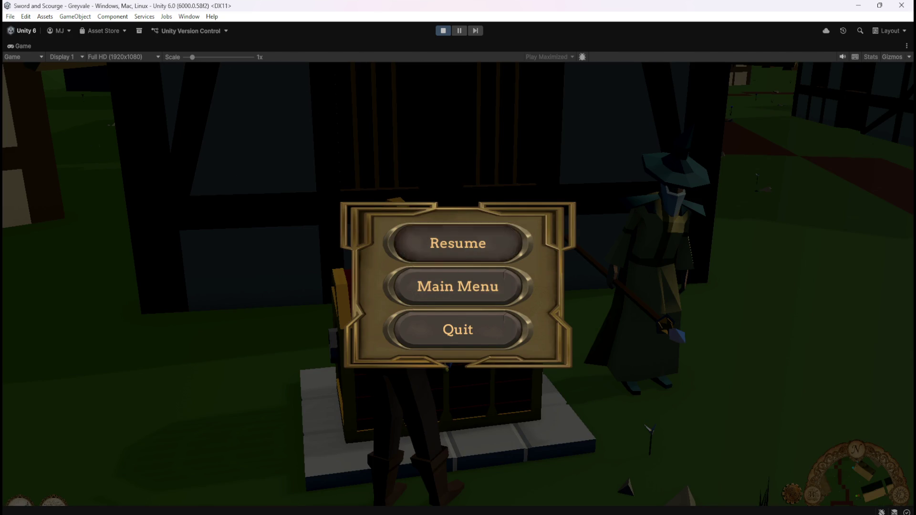
key(i)
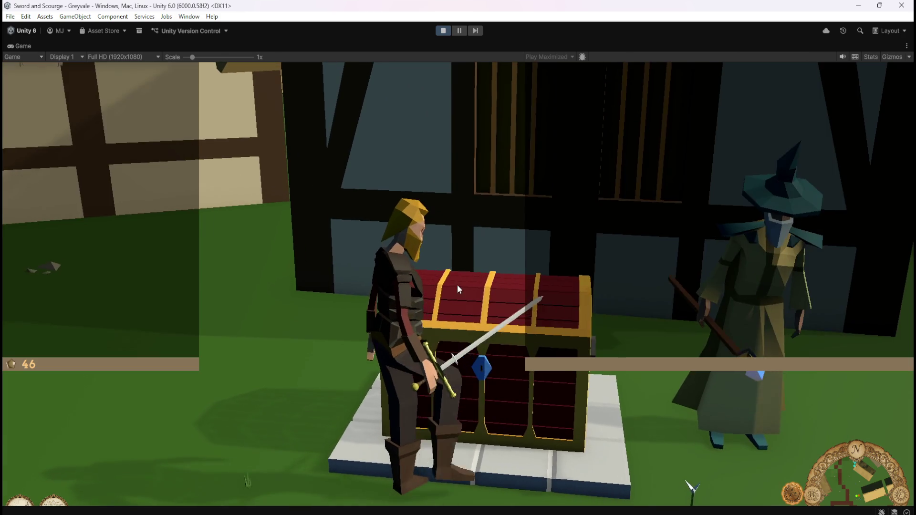
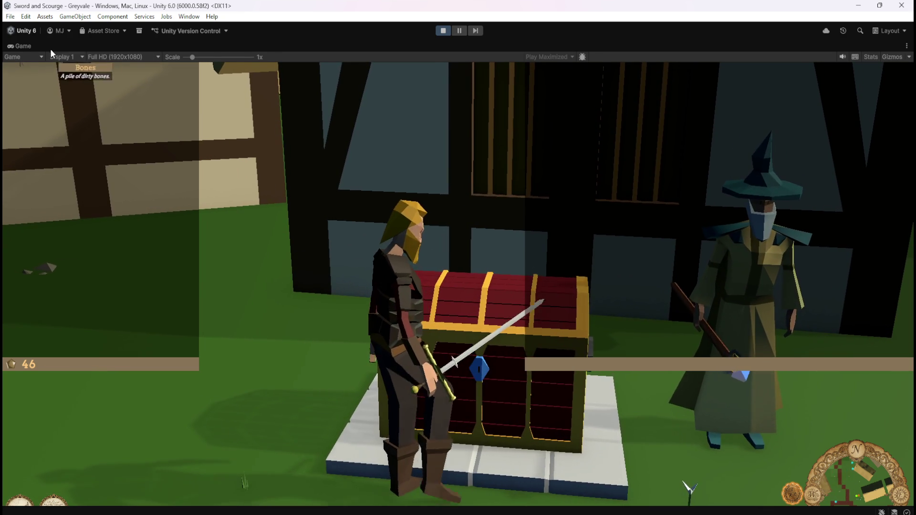
Step: Shrink the Game view scale to fit both panels, check the Bones slot tooltip, and stop play mode
drag(191, 57, 184, 57)
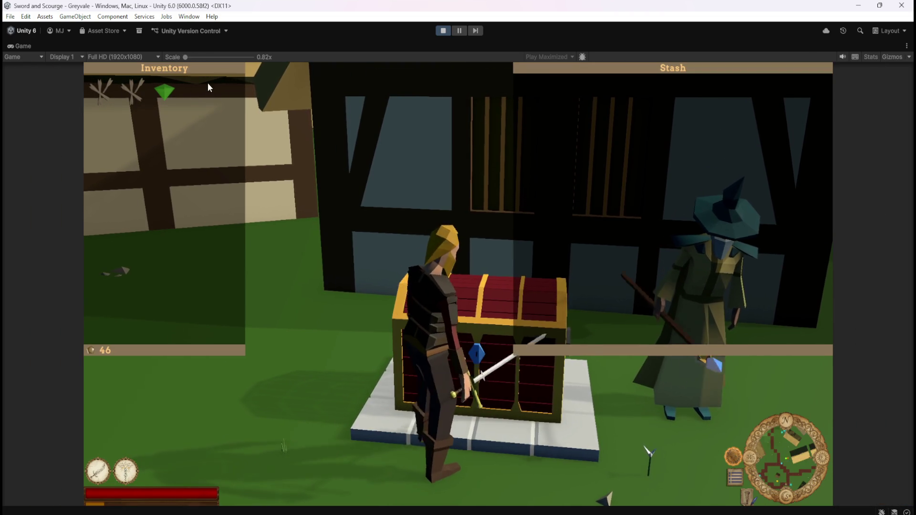
mouse_move(185, 56)
mouse_down()
mouse_move(252, 56)
mouse_move(173, 63)
mouse_up()
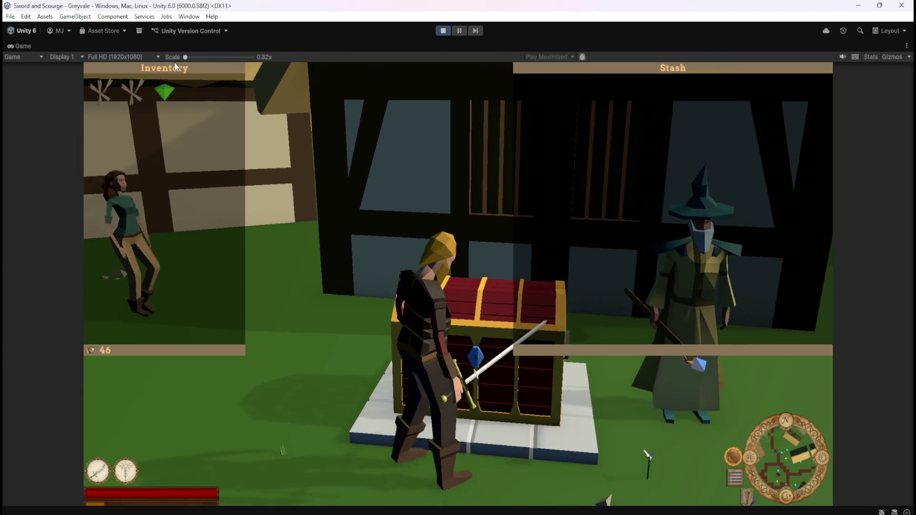
mouse_move(138, 94)
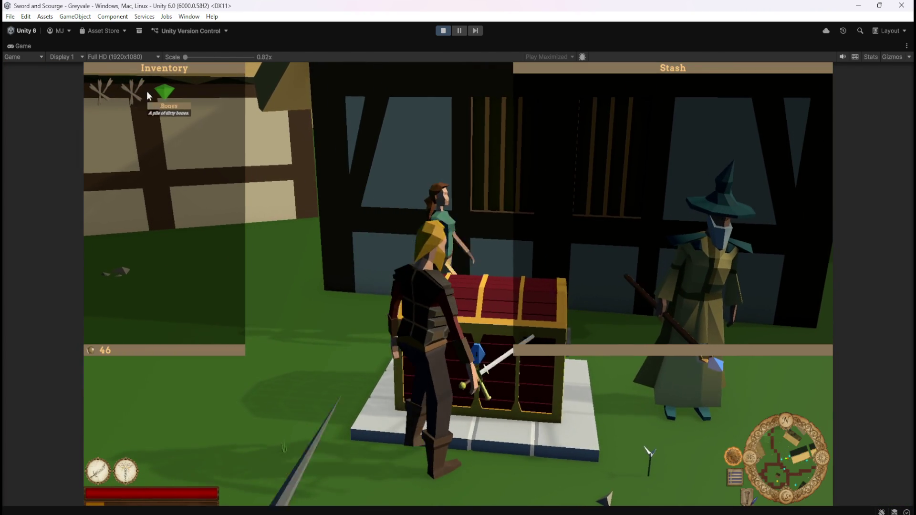
click(443, 31)
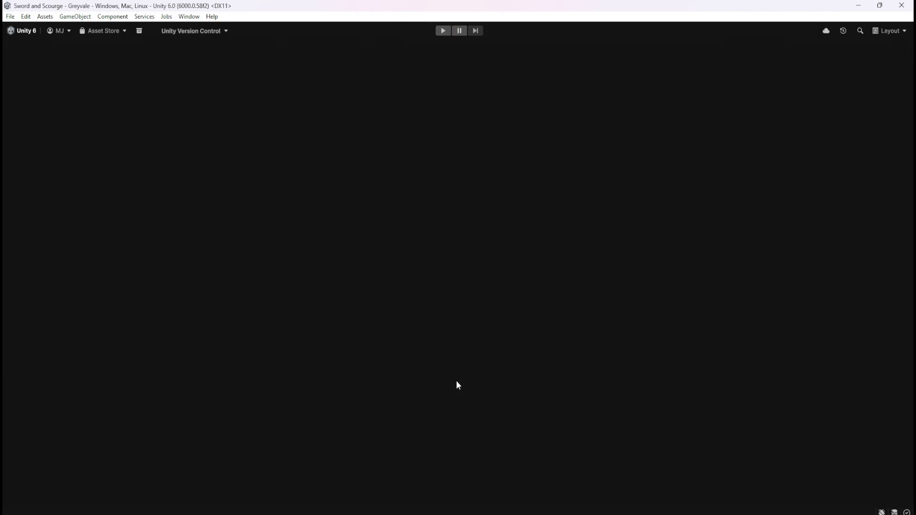
Step: Zoom the SLOT Inventory graph to about 0.7x, centred on the String Equals / Set Text rows
scroll(542, 303, down, 5)
scroll(607, 266, up, 3)
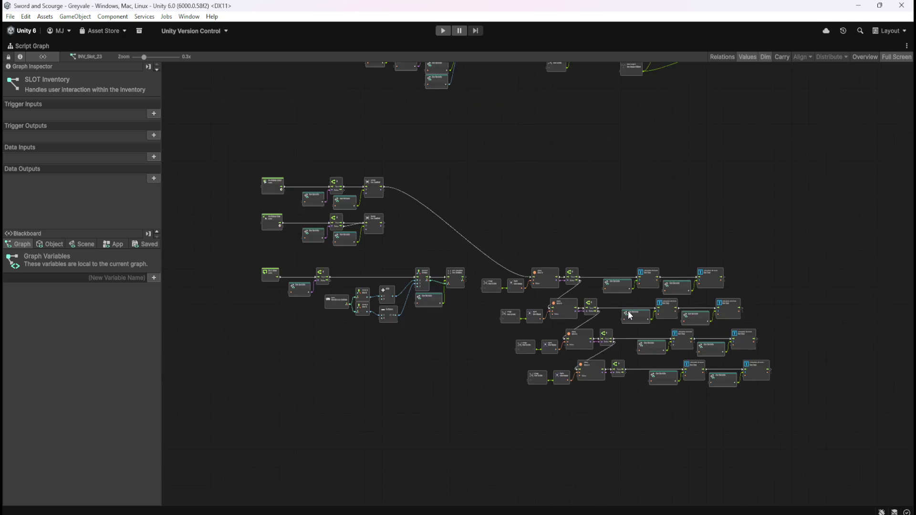
scroll(630, 313, up, 5)
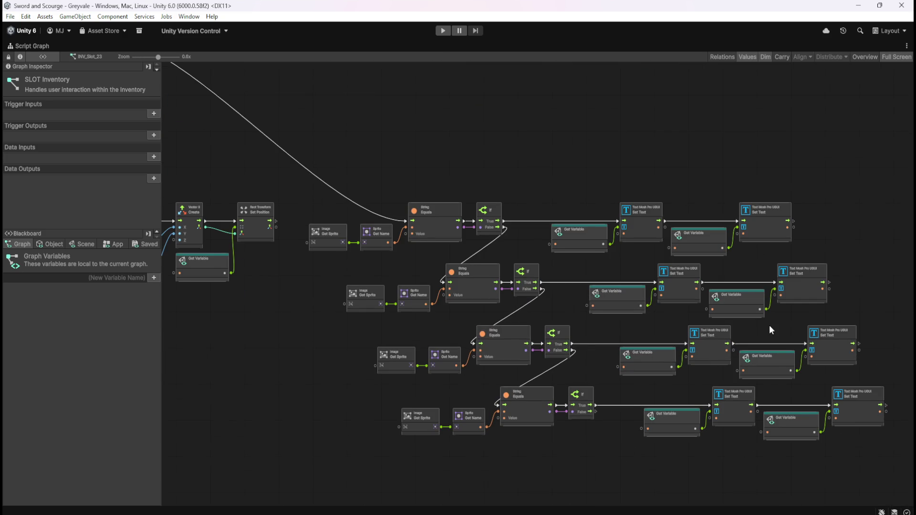
scroll(769, 325, up, 2)
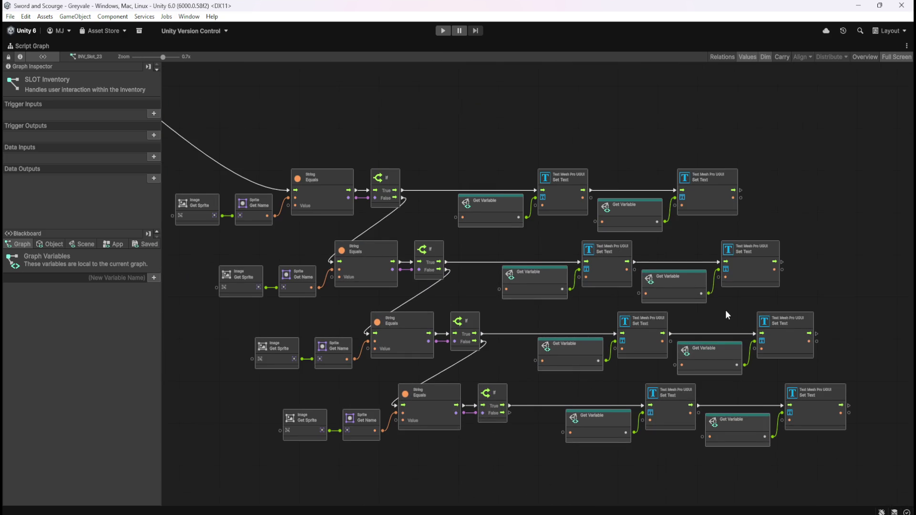
drag(727, 315, 735, 298)
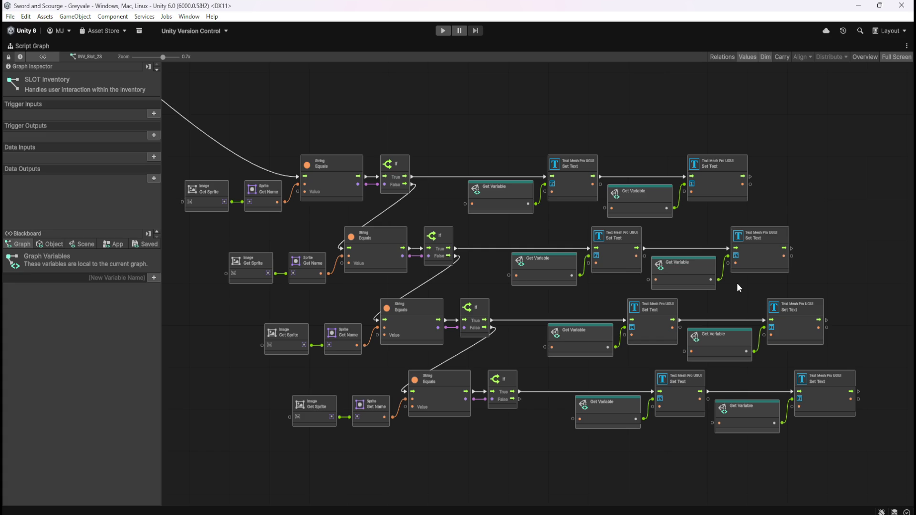
key(alt+Tab)
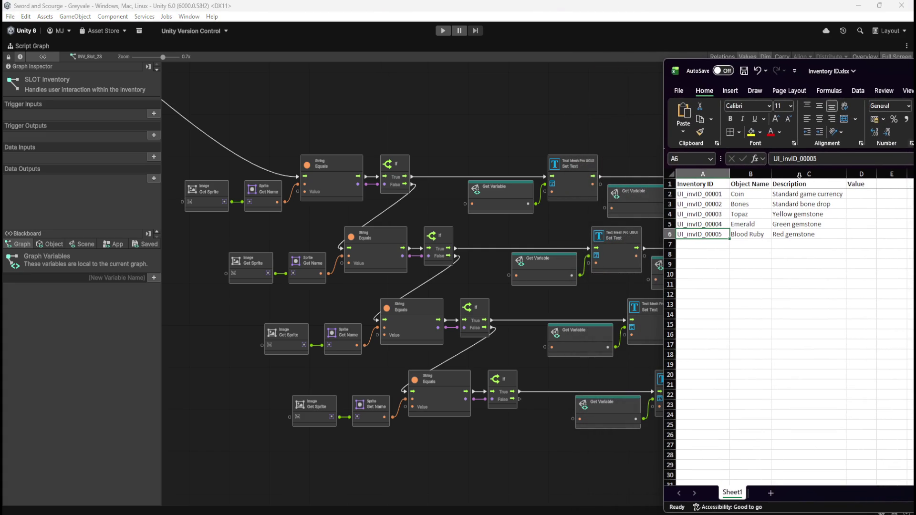
Step: Review the five item IDs, names and descriptions in Inventory ID.xlsx, then minimize Excel
click(670, 194)
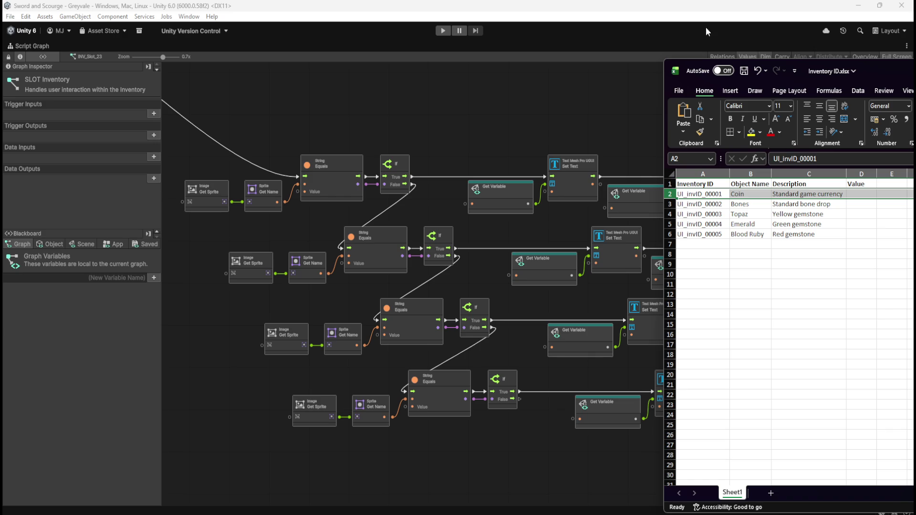
click(430, 110)
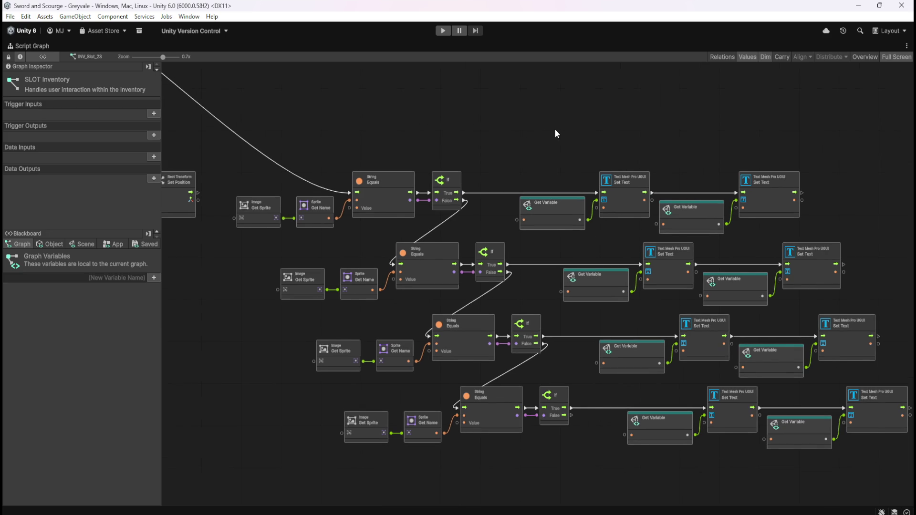
Step: Frame and box-select the On Update nodes that position the tooltip at the mouse
drag(449, 181, 612, 223)
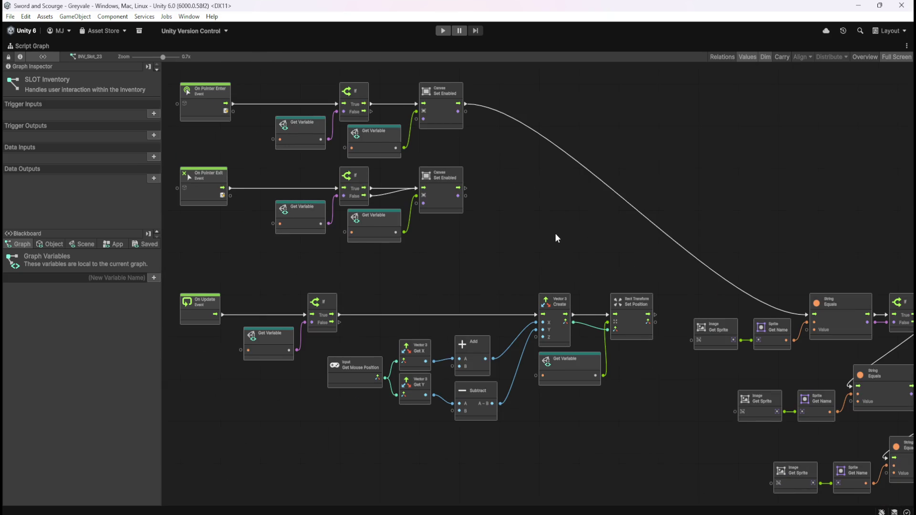
drag(555, 233, 629, 243)
scroll(291, 374, up, 3)
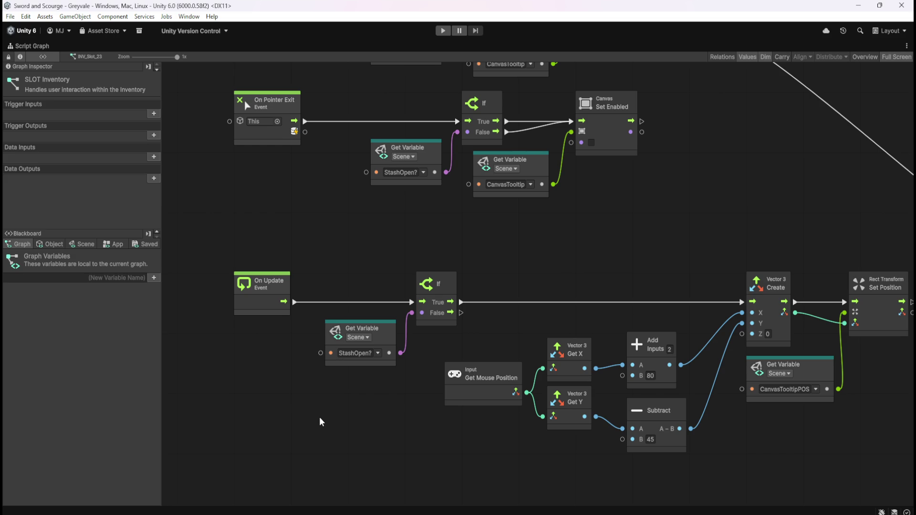
drag(360, 426, 257, 401)
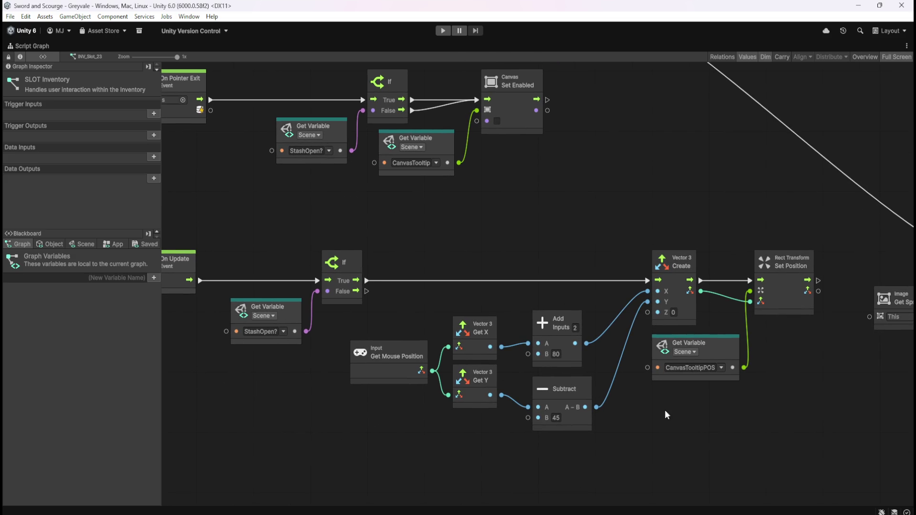
scroll(714, 386, down, 1)
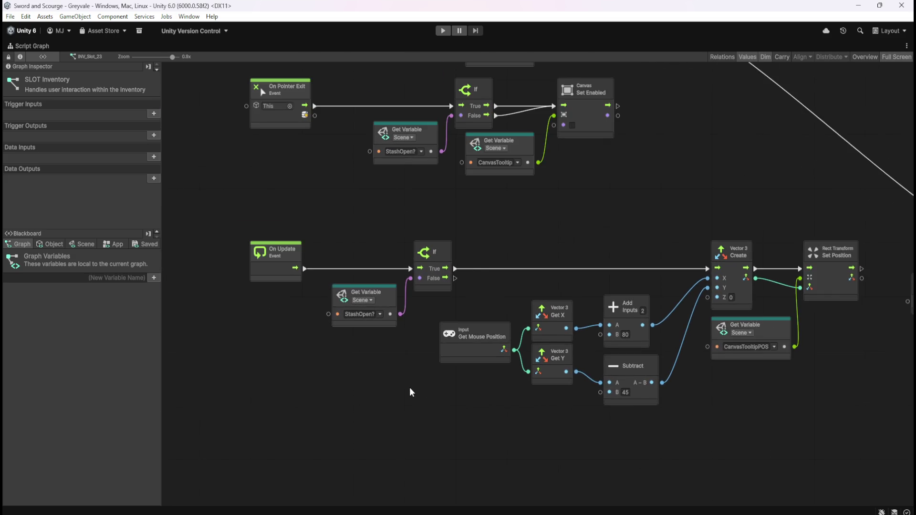
scroll(409, 392, down, 1)
mouse_move(195, 231)
mouse_down()
mouse_move(729, 396)
mouse_move(767, 433)
mouse_up()
Step: Copy the selected nodes, restore the docked layout and show PlayerArmature's Player Character graph
click(377, 424)
key(shift+space)
scroll(57, 194, up, 10)
click(57, 83)
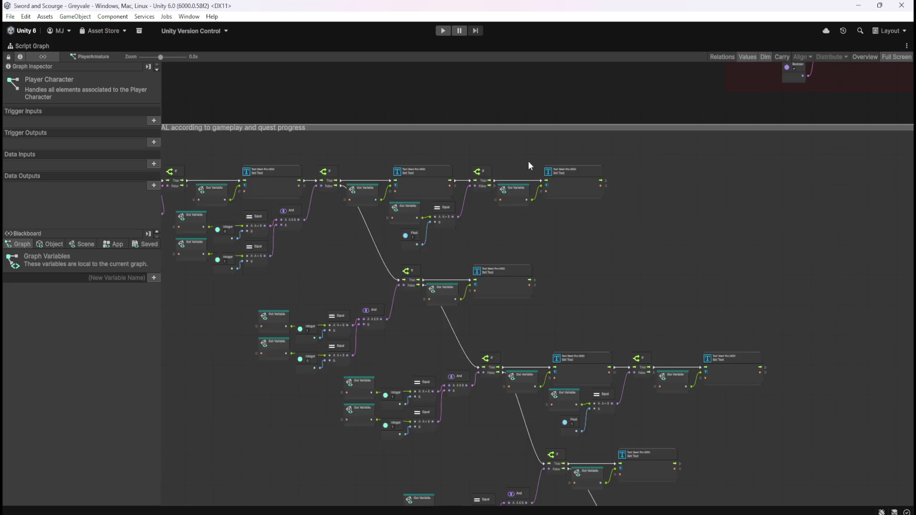
Step: Paste the copied tooltip nodes below the Pause Menu group and frame them in a group
scroll(365, 390, up, 5)
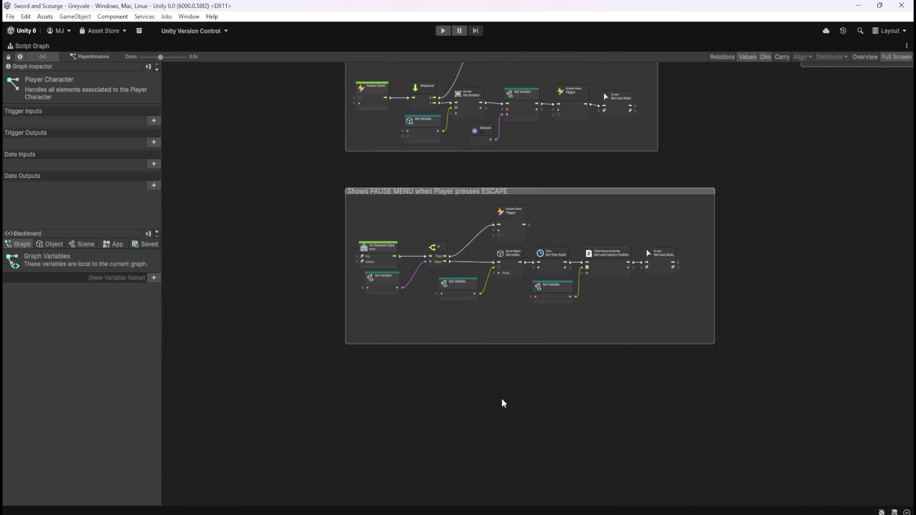
mouse_move(716, 136)
mouse_down()
mouse_move(697, 341)
mouse_move(697, 115)
mouse_up()
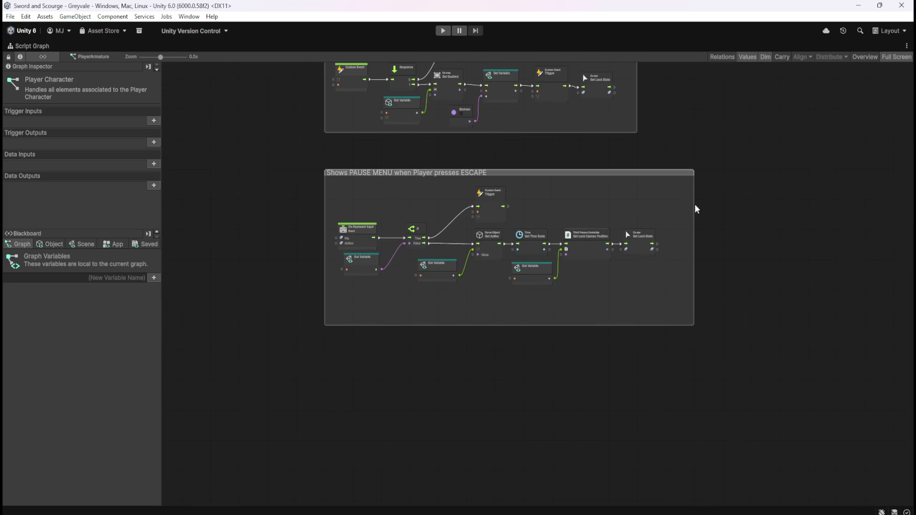
scroll(504, 354, down, 1)
scroll(515, 362, up, 2)
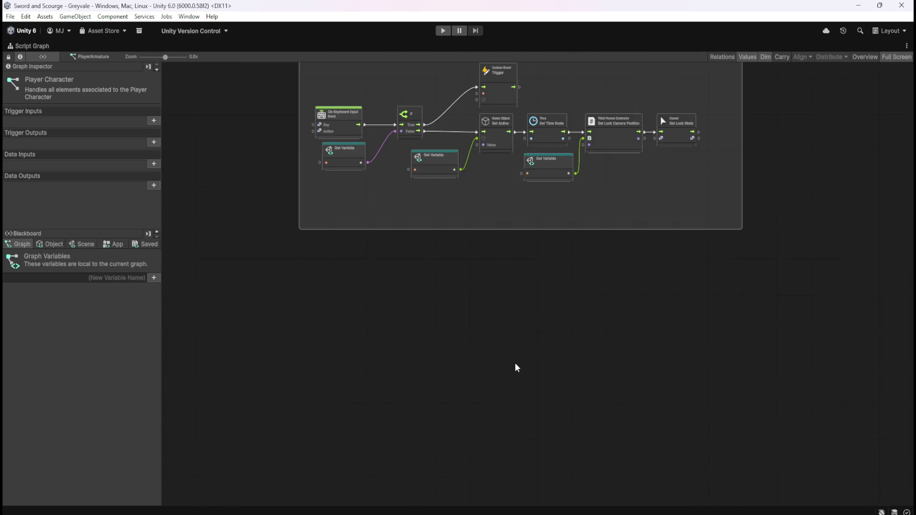
key(ctrl+v)
mouse_move(322, 247)
mouse_down()
mouse_move(314, 332)
mouse_move(308, 316)
mouse_up()
mouse_move(273, 261)
mouse_down()
mouse_move(857, 458)
mouse_move(781, 436)
mouse_up()
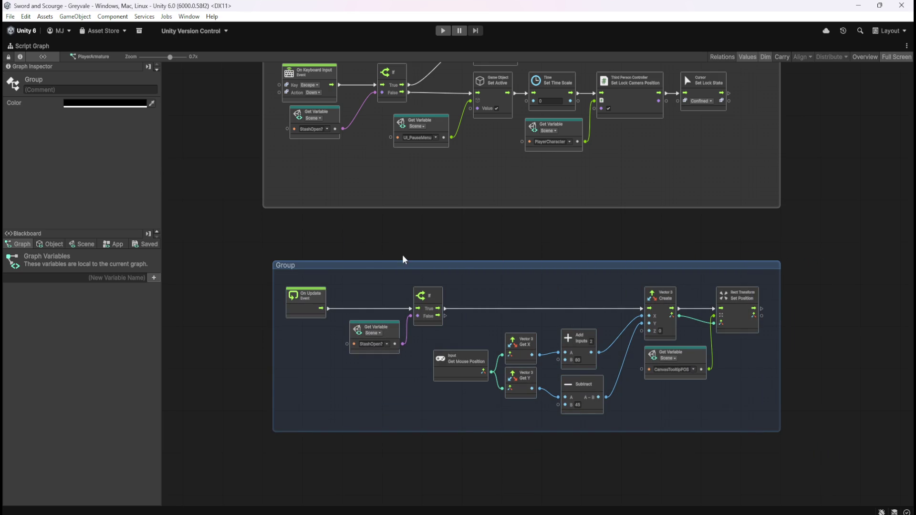
Step: Title the group 'Sets position of the TOOLTIP based on cursor position'
text(Sets positio)
text(n of the TOOL)
text(TIP)
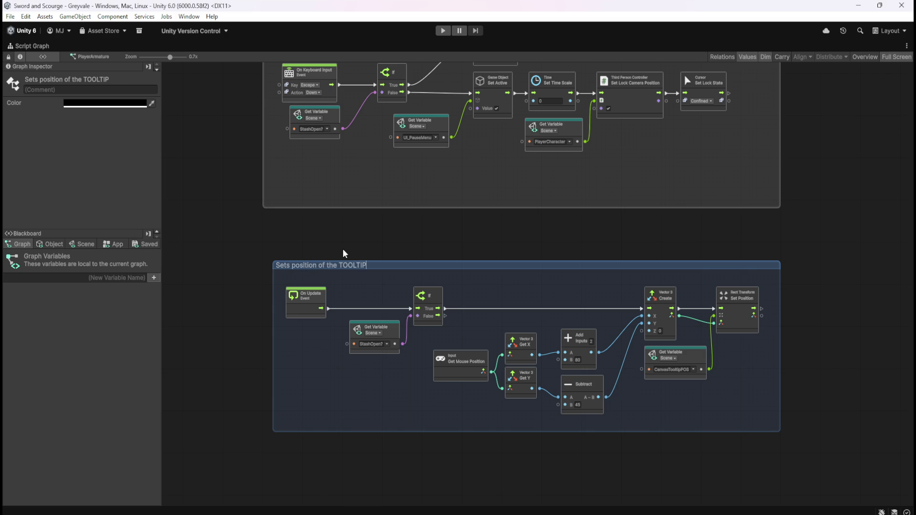
text( based on cursor)
text( position)
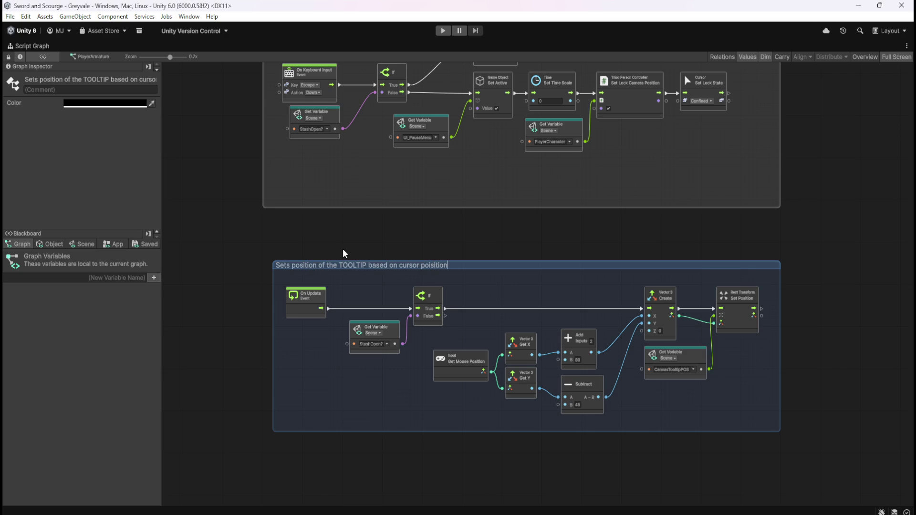
key(ctrl+BackSpace)
text(position)
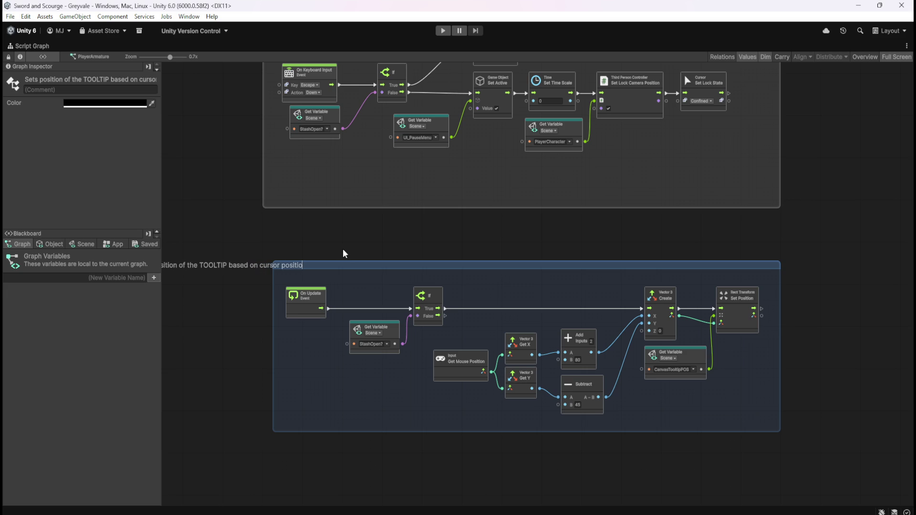
click(344, 253)
Step: Try a colour for the TOOLTIP group and nudge it slightly up and left
click(474, 270)
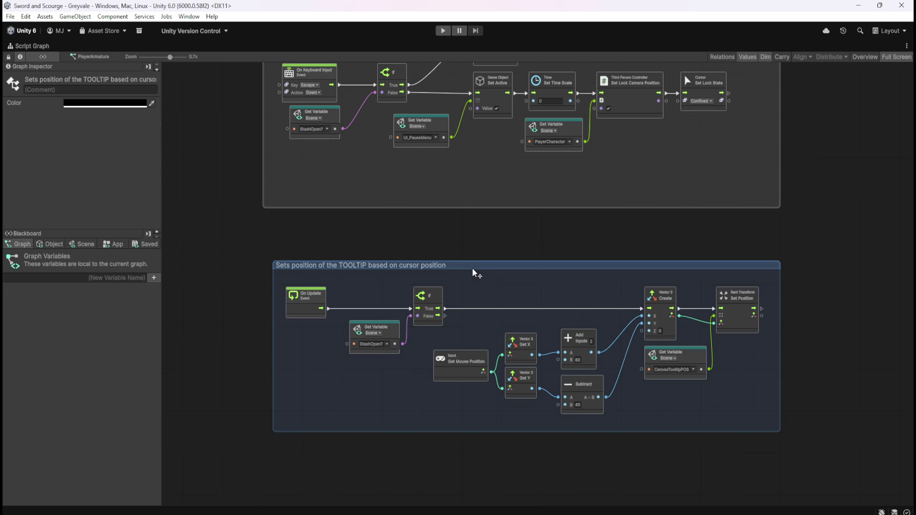
click(122, 104)
mouse_move(200, 161)
mouse_down()
mouse_move(172, 173)
mouse_move(150, 157)
mouse_up()
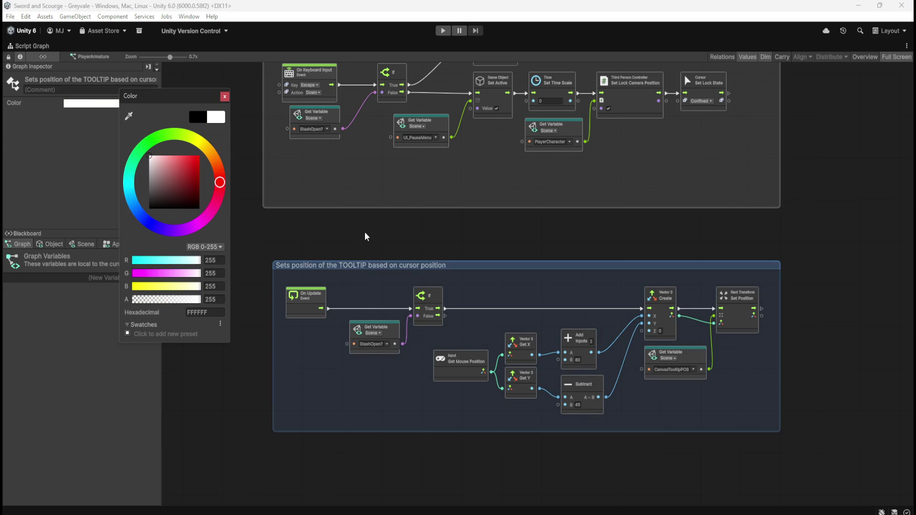
click(368, 237)
drag(478, 272, 467, 252)
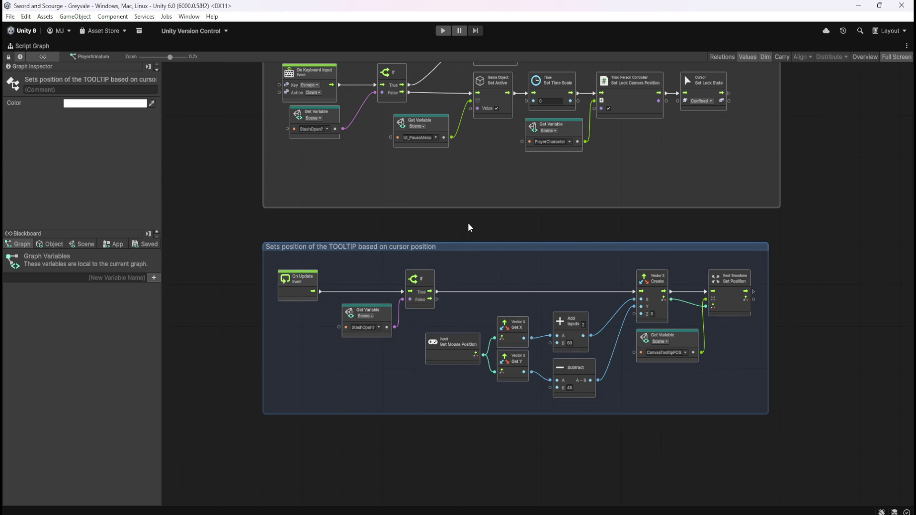
click(470, 228)
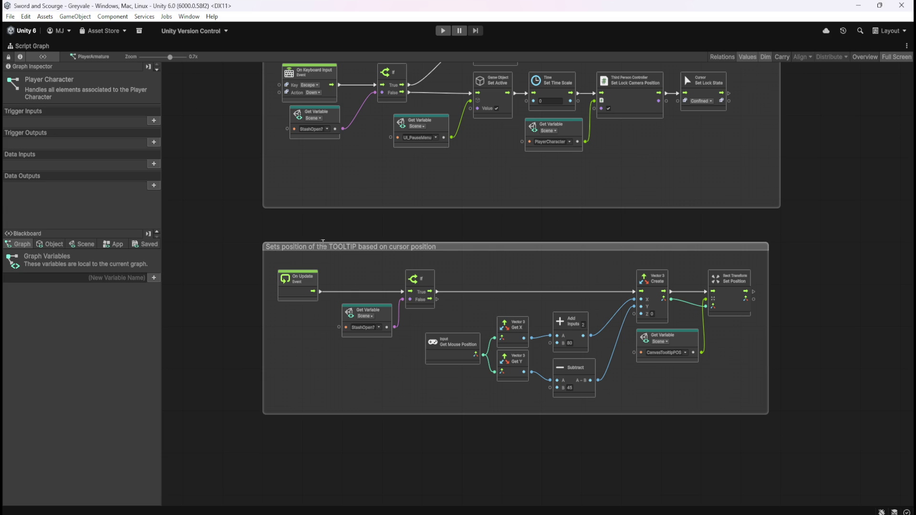
Step: Add 'UI' to the group title and return the graph to the docked layout
double_click(372, 247)
key(End)
text(UI)
key(Return)
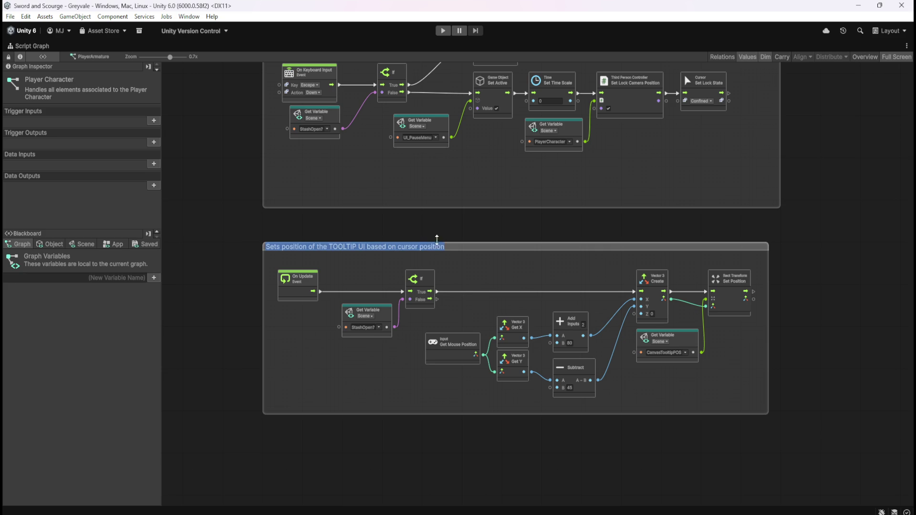
click(430, 236)
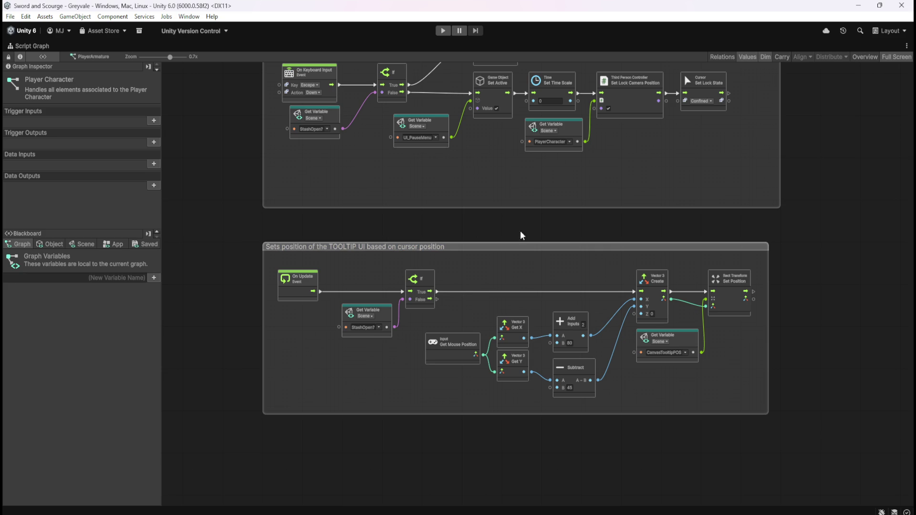
key(shift+space)
scroll(116, 245, down, 7)
Step: Delete the On Update node group from INV_Slot_01's SLOT Inventory graph
click(108, 79)
key(shift+space)
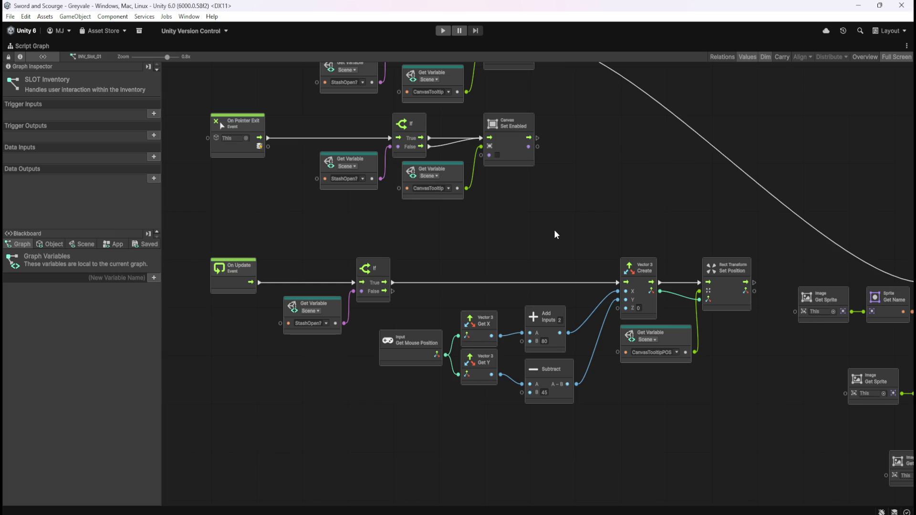
mouse_move(267, 238)
mouse_down()
mouse_move(711, 387)
mouse_move(607, 345)
mouse_move(218, 270)
mouse_up()
key(Delete)
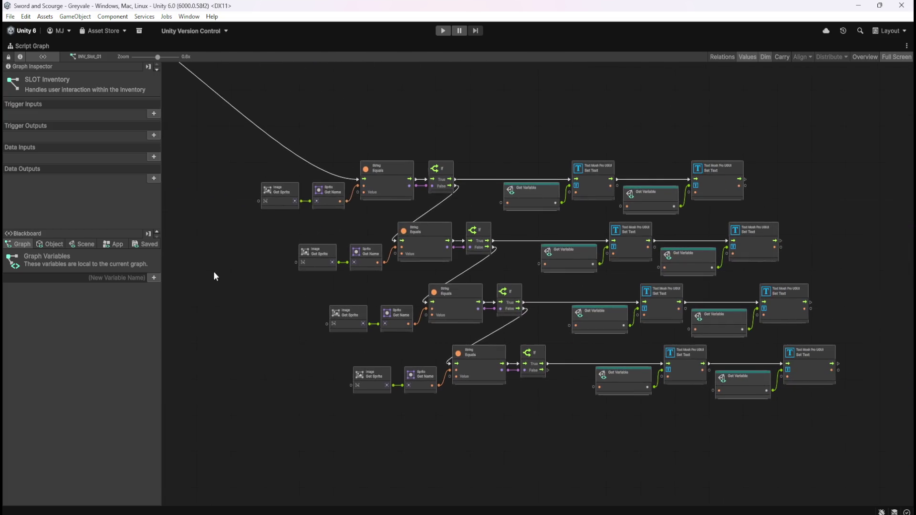
Step: Move the rows of tooltip text-setting nodes up and left
drag(239, 127, 823, 478)
mouse_move(348, 89)
mouse_down()
mouse_move(665, 321)
mouse_move(542, 167)
mouse_move(497, 164)
mouse_up()
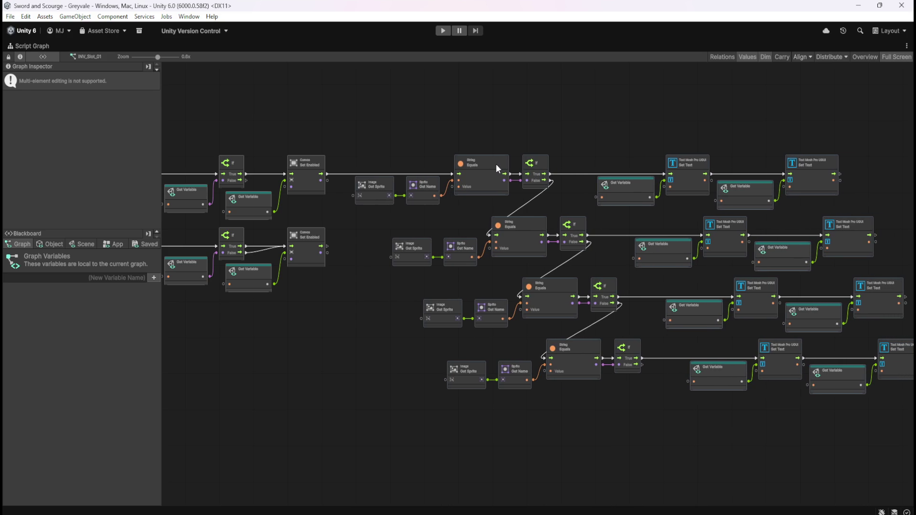
click(461, 122)
drag(460, 123, 540, 164)
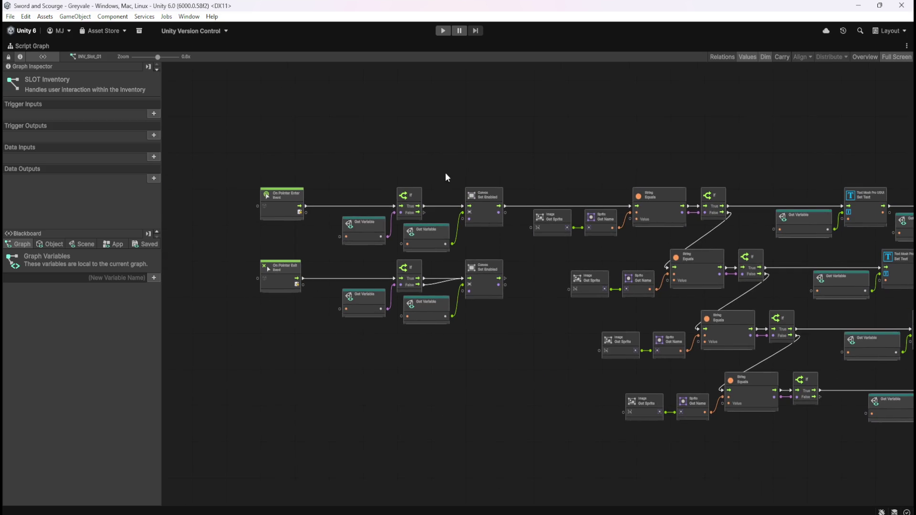
scroll(361, 181, up, 3)
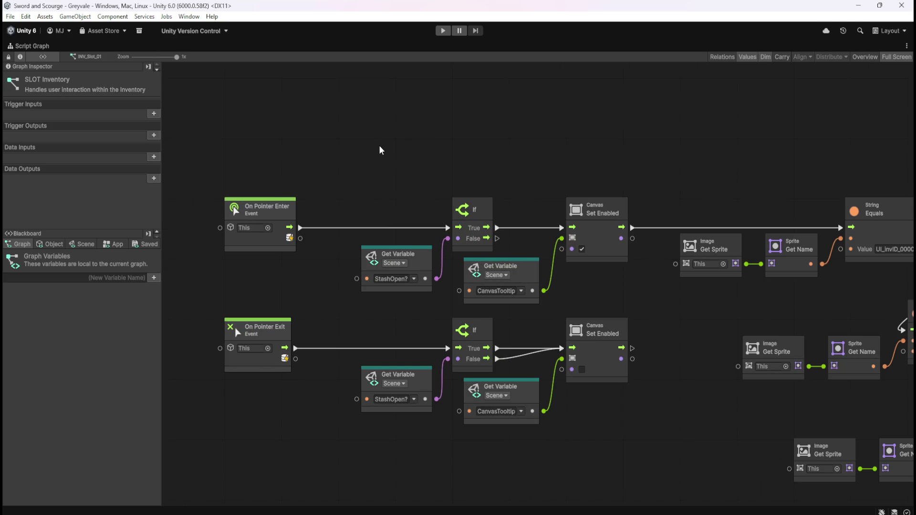
key(shift+space)
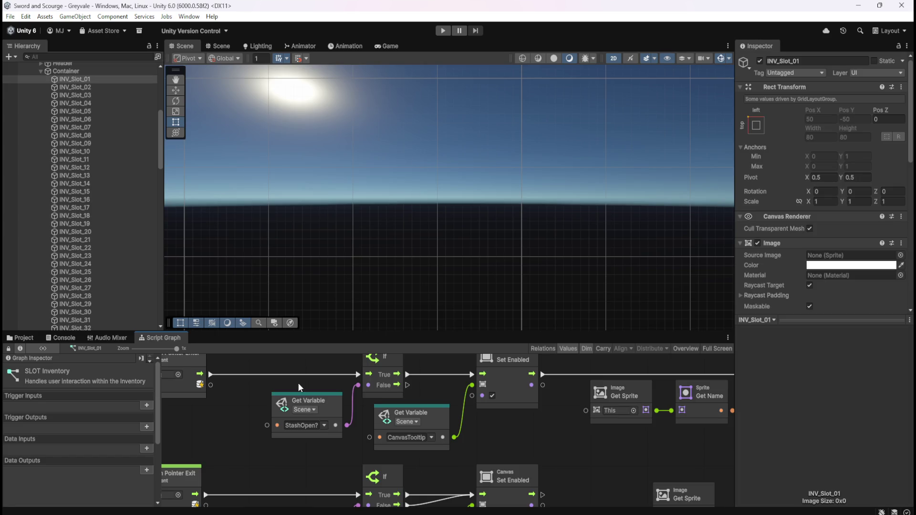
Step: Move the lower tooltip node group up beneath the stash logic
key(shift+space)
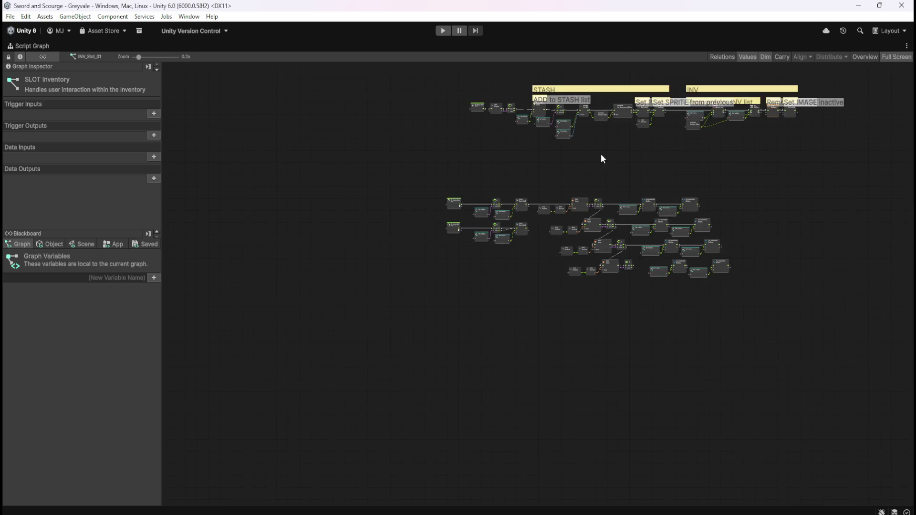
scroll(600, 161, up, 3)
scroll(574, 164, up, 1)
drag(199, 193, 826, 446)
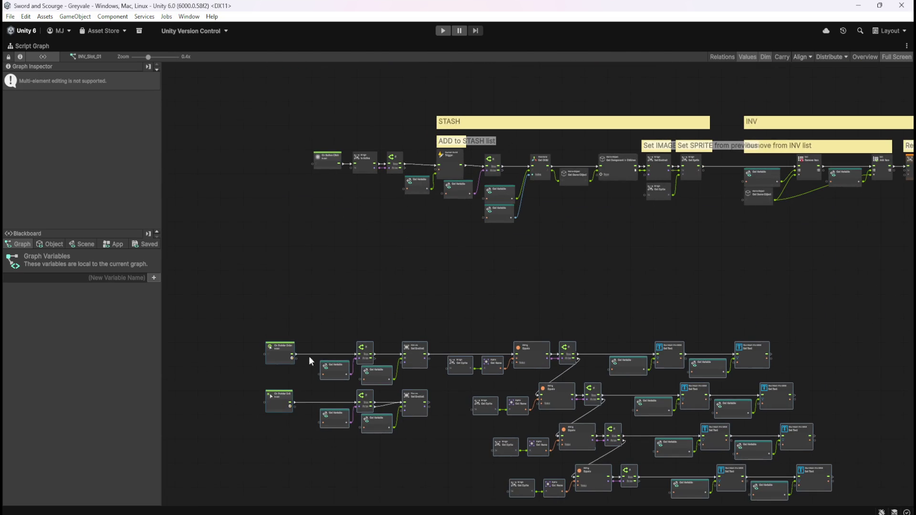
mouse_move(281, 355)
mouse_down()
mouse_move(346, 333)
mouse_move(335, 280)
mouse_move(326, 285)
mouse_up()
click(559, 232)
drag(595, 219, 512, 176)
Step: Select the whole tooltip node group for copying, then return to the docked layout
drag(234, 222, 844, 451)
click(334, 362)
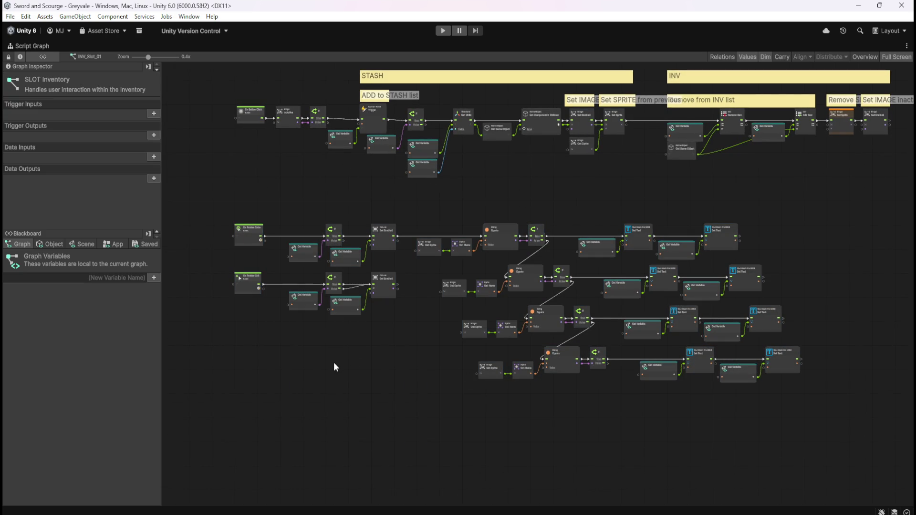
key(shift+space)
scroll(81, 280, down, 3)
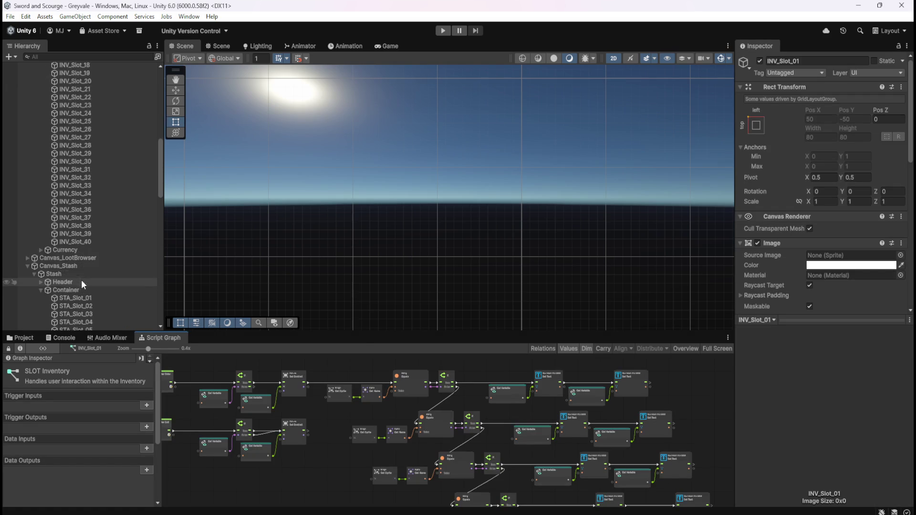
click(85, 296)
Step: Paste the copied tooltip nodes into STA_Slot_01's graph below the existing stash logic
key(shift+space)
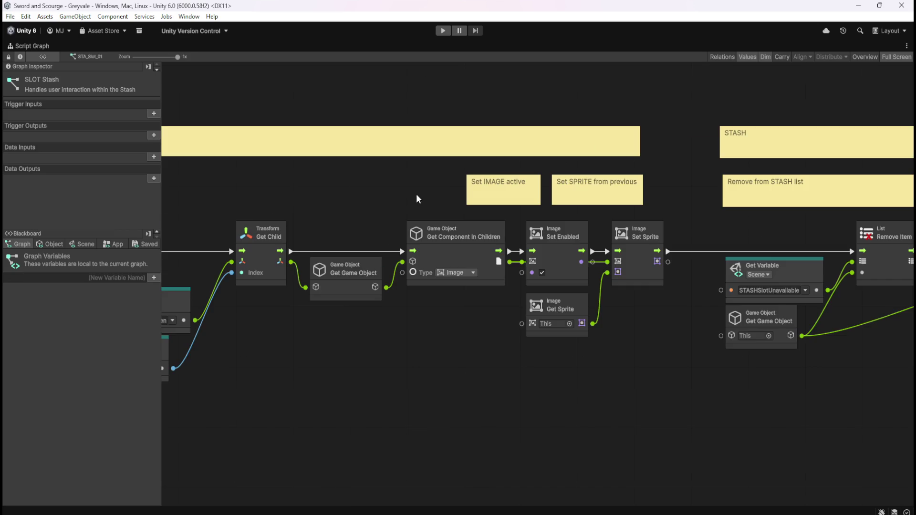
scroll(470, 190, down, 3)
scroll(346, 319, up, 1)
scroll(412, 244, up, 1)
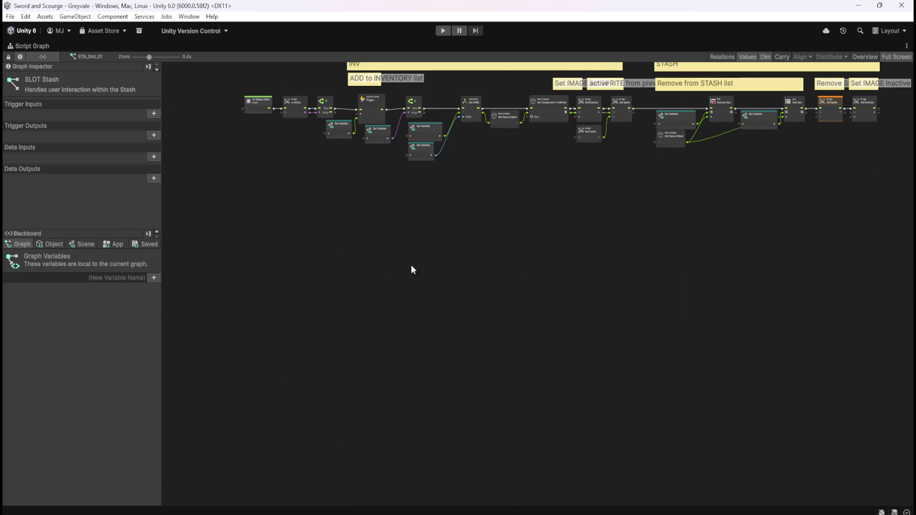
scroll(473, 237, down, 1)
key(ctrl+v)
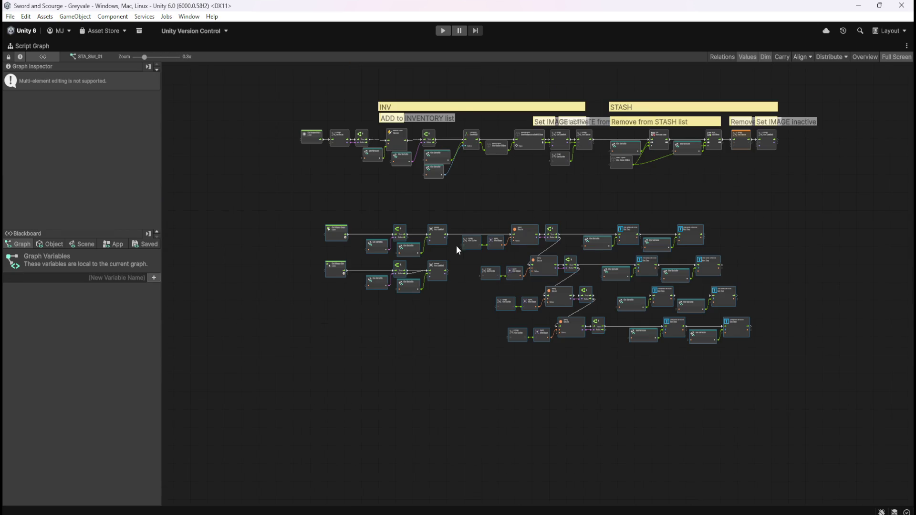
drag(336, 234, 302, 220)
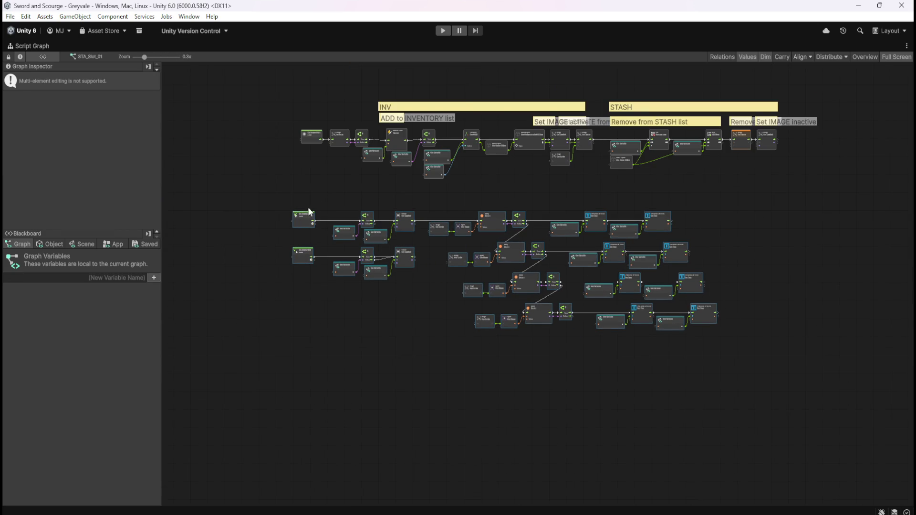
click(332, 186)
Step: Recentre the STA_Slot_01 graph view and return to the docked layout
key(shift+space)
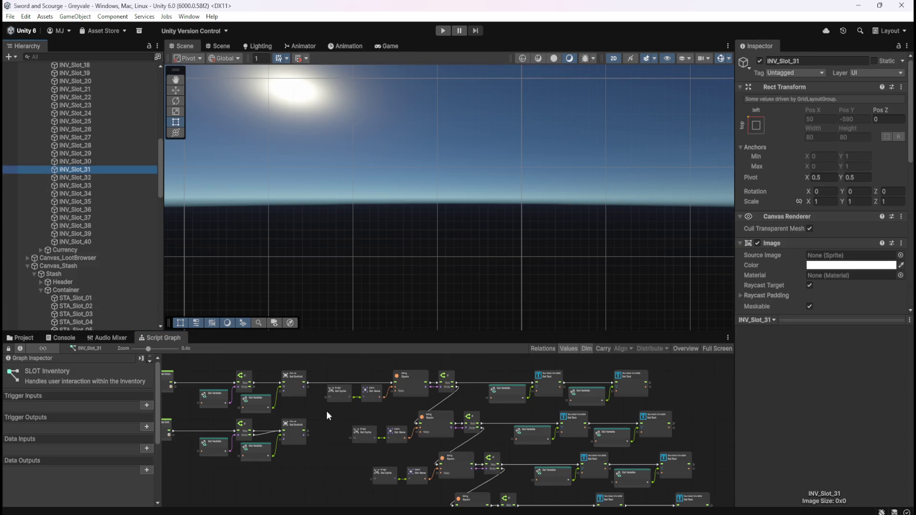
key(shift+space)
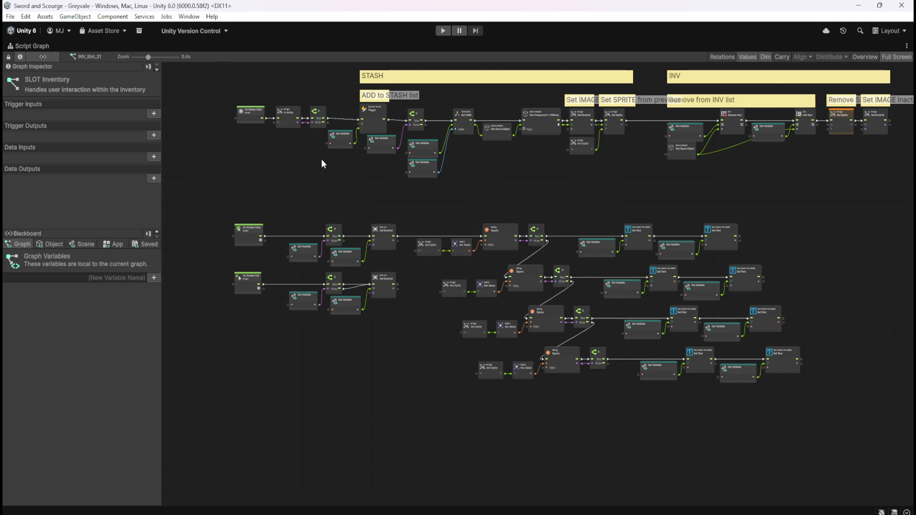
mouse_move(319, 185)
mouse_down()
mouse_move(293, 212)
mouse_move(313, 225)
mouse_up()
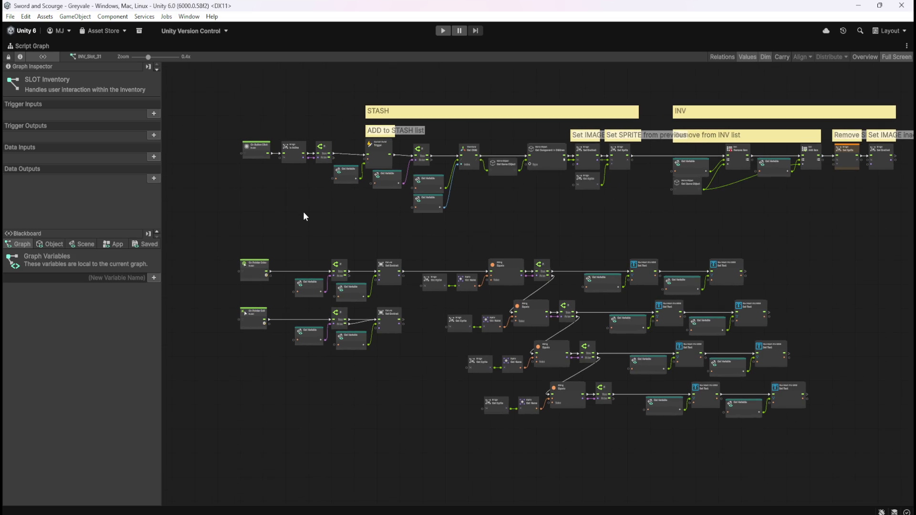
key(shift+space)
click(78, 306)
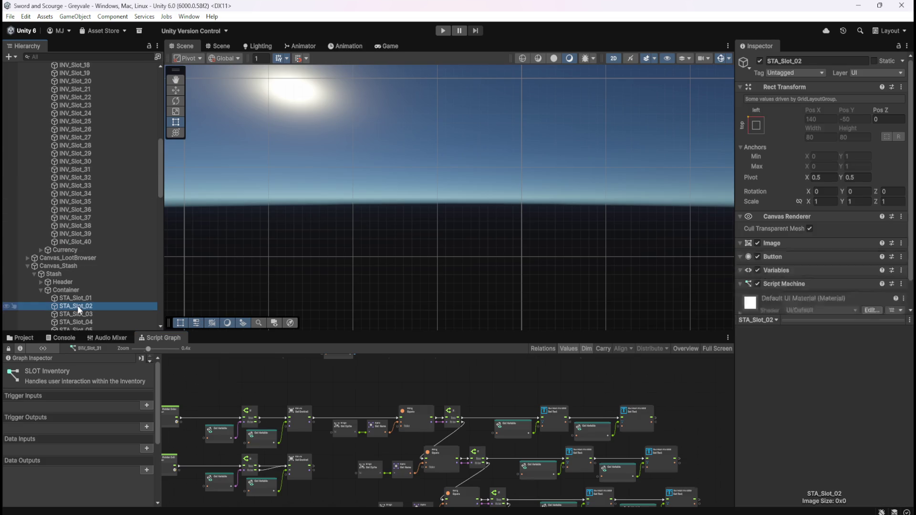
Step: Inspect STA_Slot_02's graph for the tooltip nodes, then enter play mode
key(shift+space)
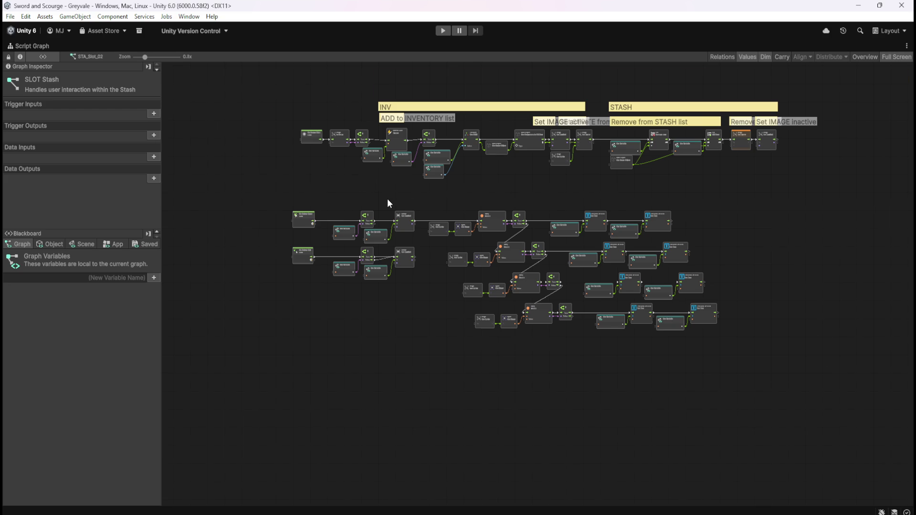
scroll(387, 198, up, 4)
drag(542, 358, 572, 363)
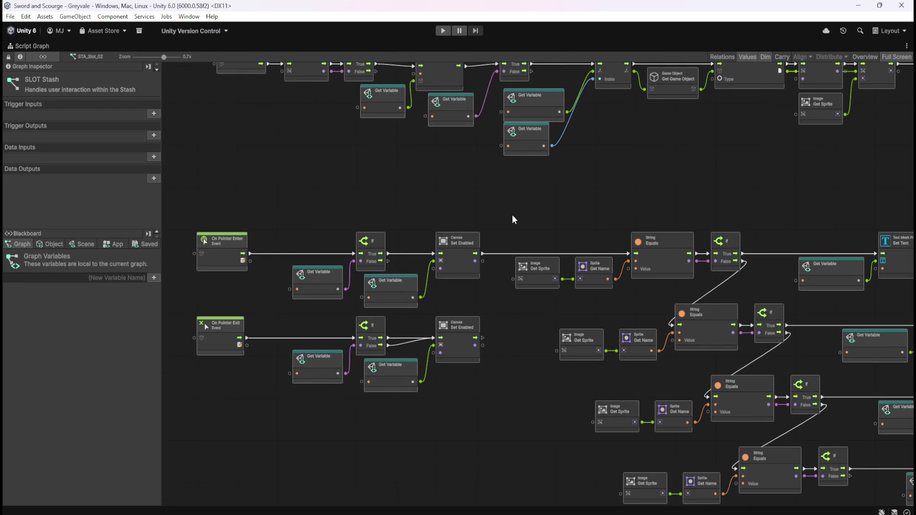
key(shift+space)
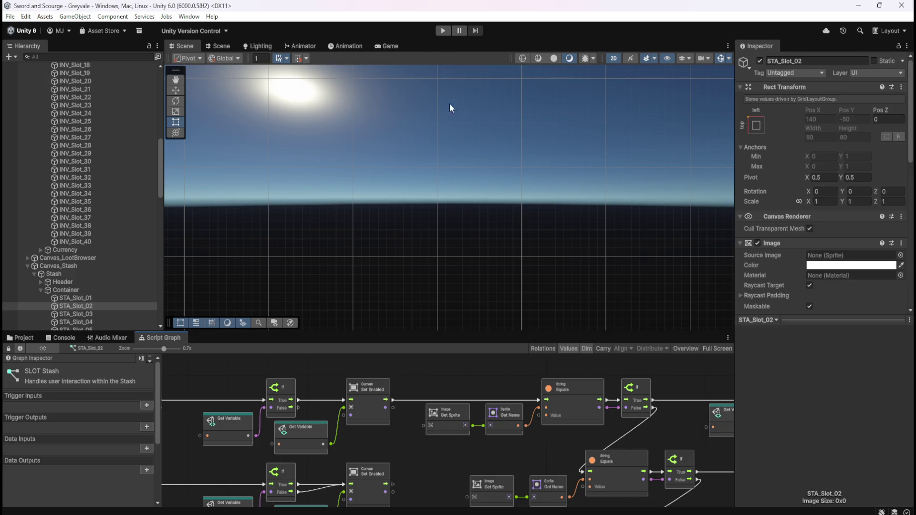
click(448, 31)
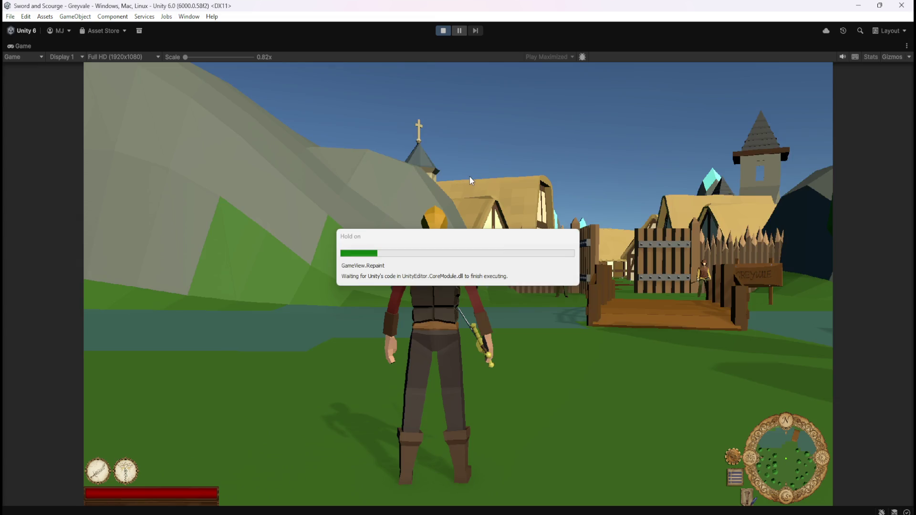
Step: Run the hero across the bridge, through Greyvale past the chest and through the trees to the graveyard
key(w)
key(w)
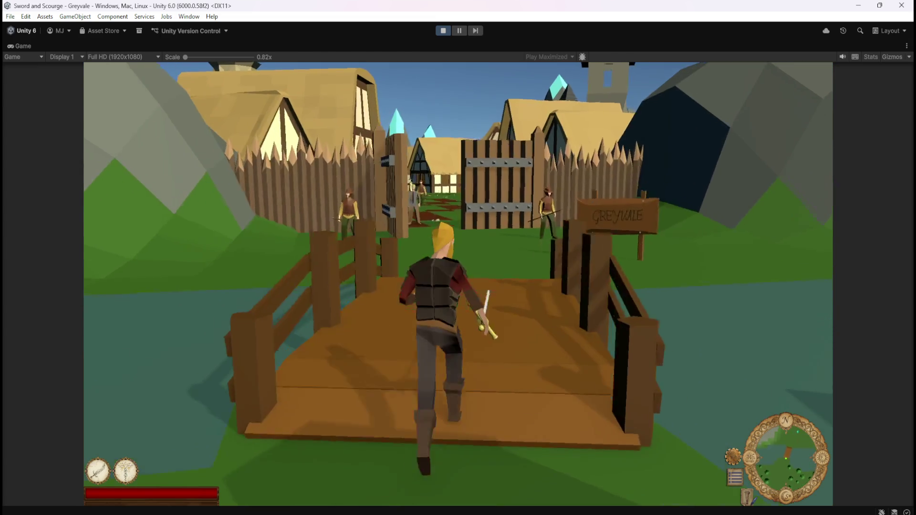
key(w)
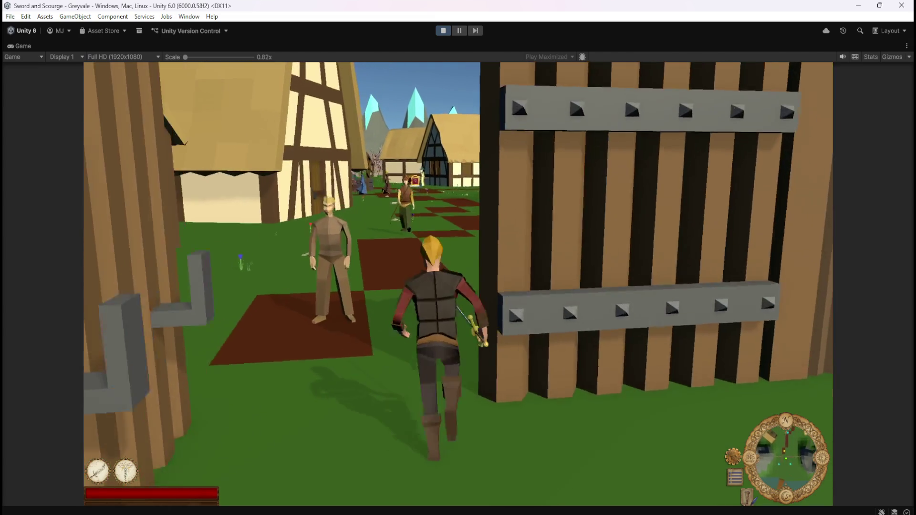
key(w)
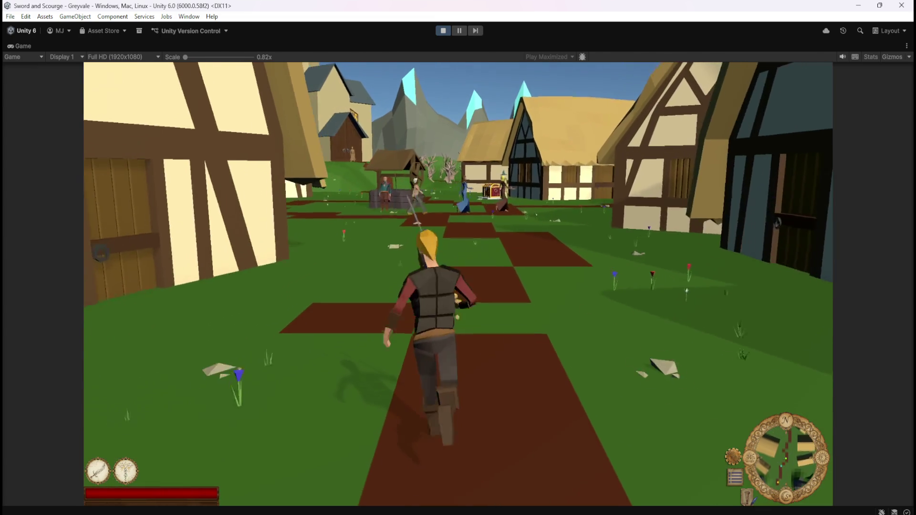
key(w)
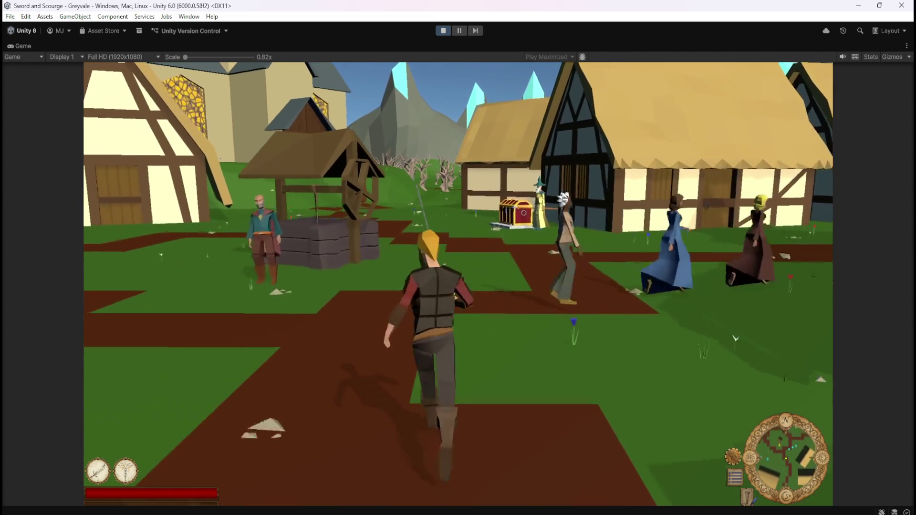
key(w)
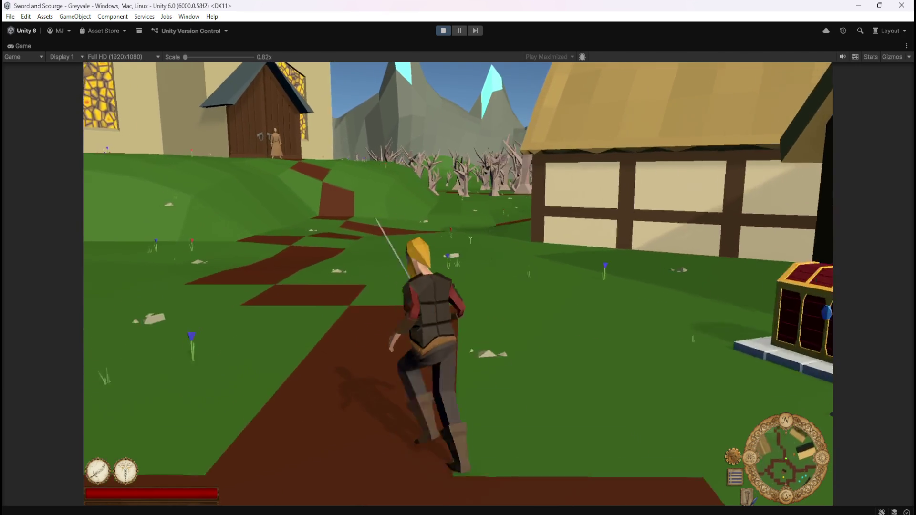
key(w)
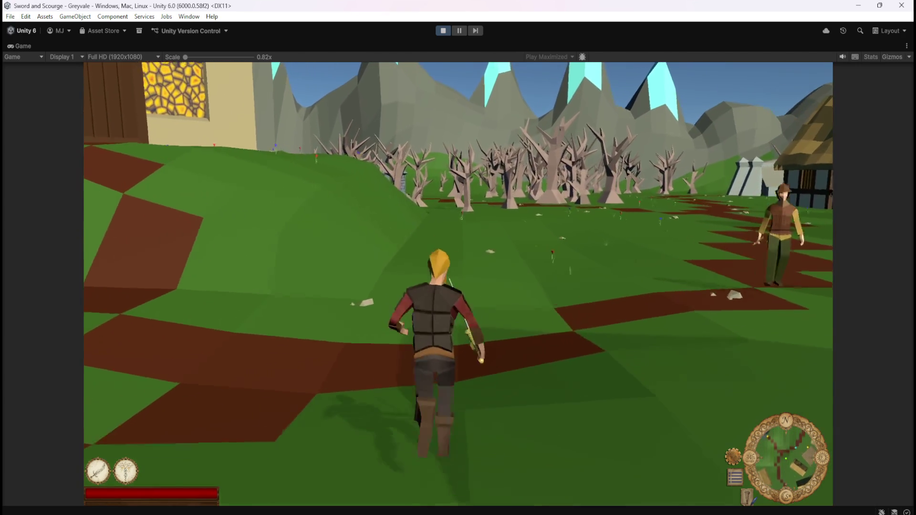
key(w)
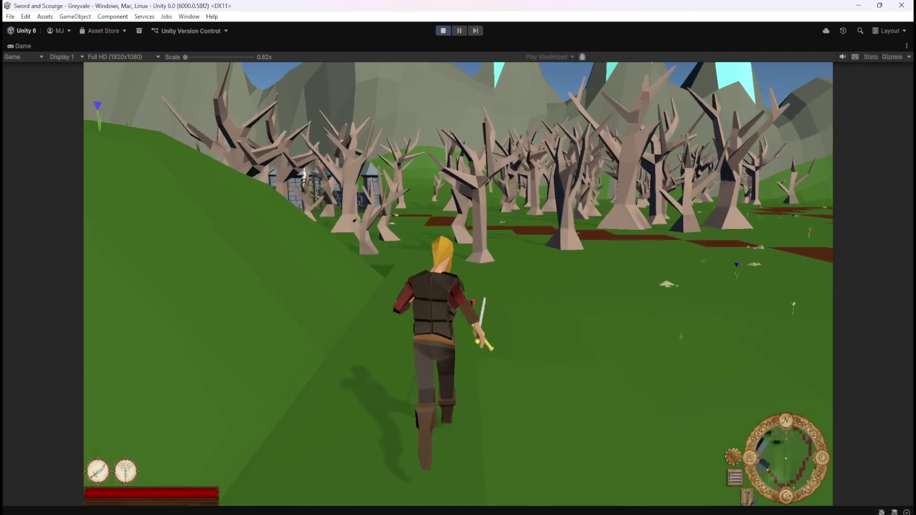
key(w)
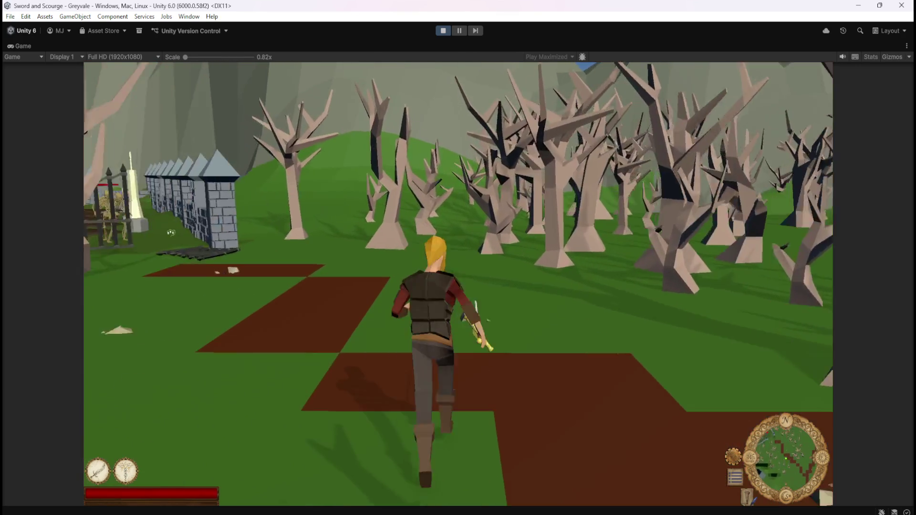
key(w)
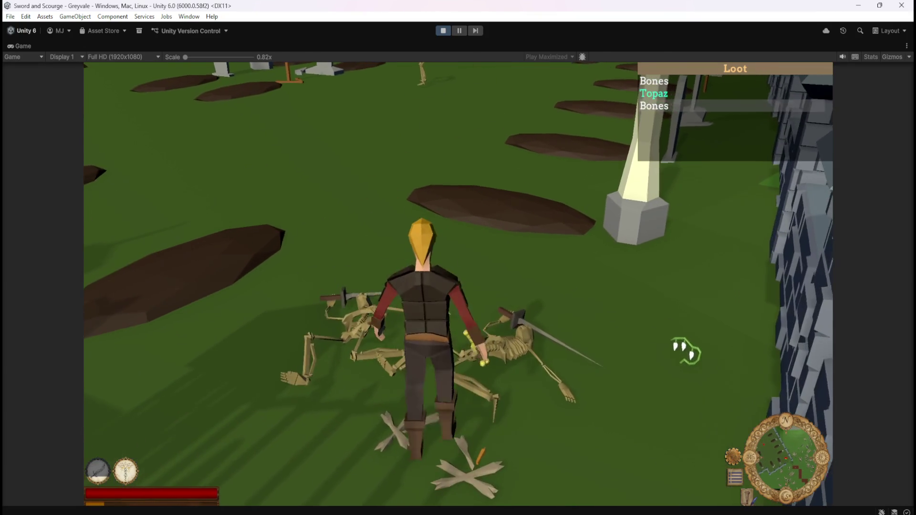
Step: Attack the skeletons near the graveyard gate with the sword
key(w)
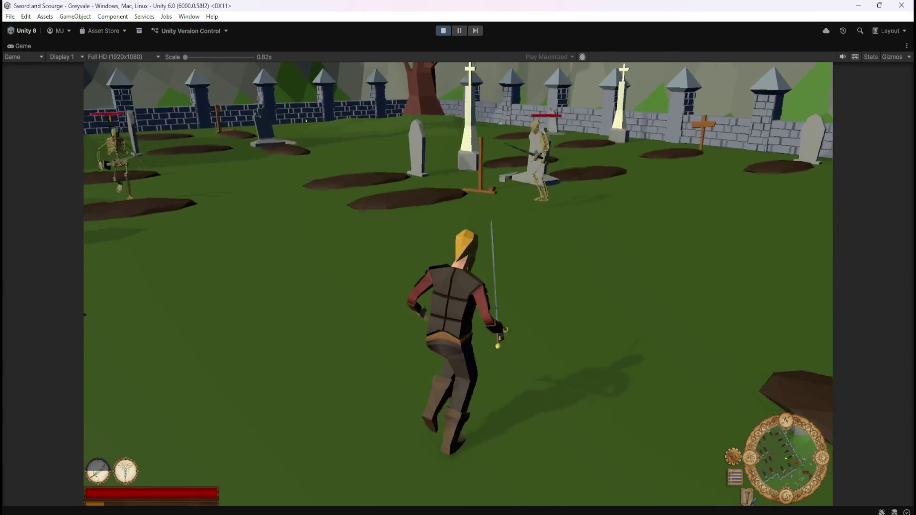
click(464, 126)
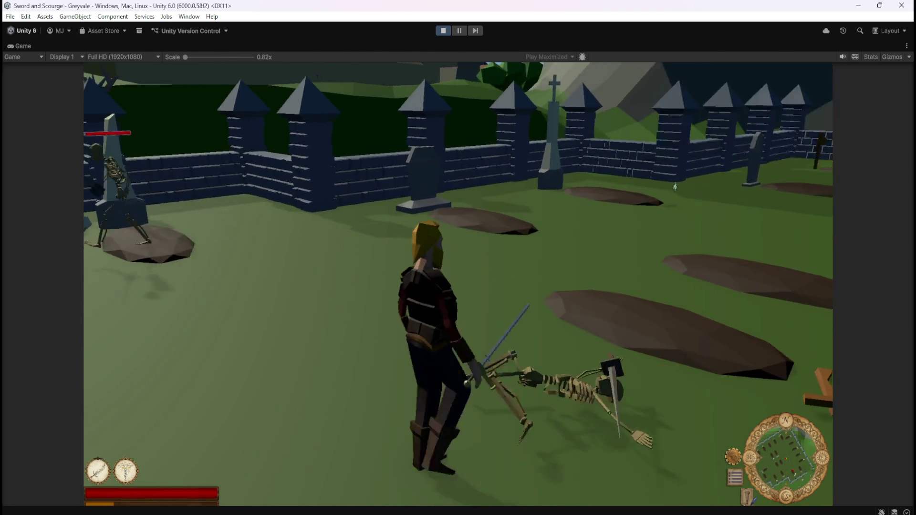
key(w)
click(137, 249)
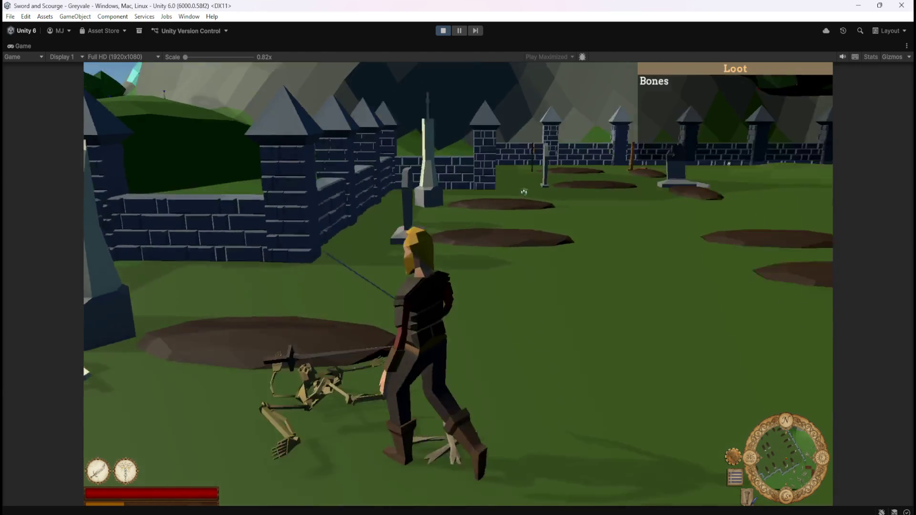
Step: Run around the graveyard past the large tree and church looking for skeletons
key(w)
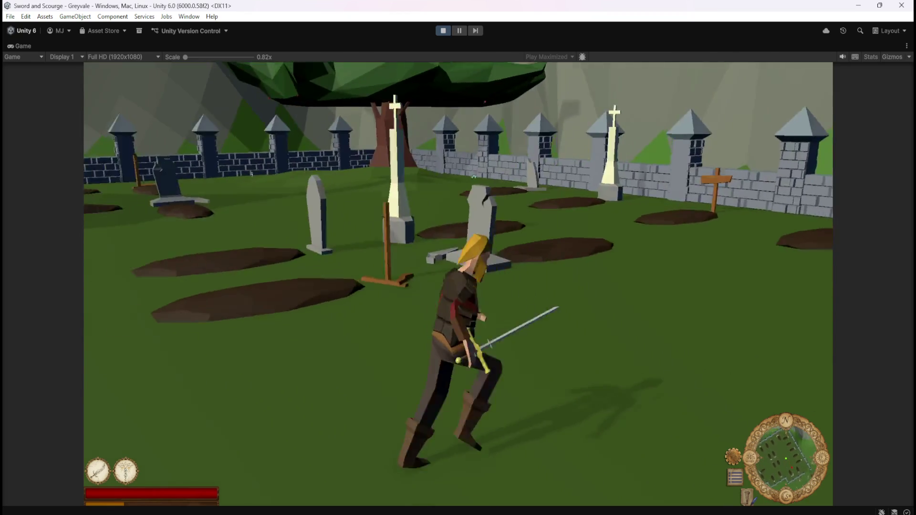
key(w)
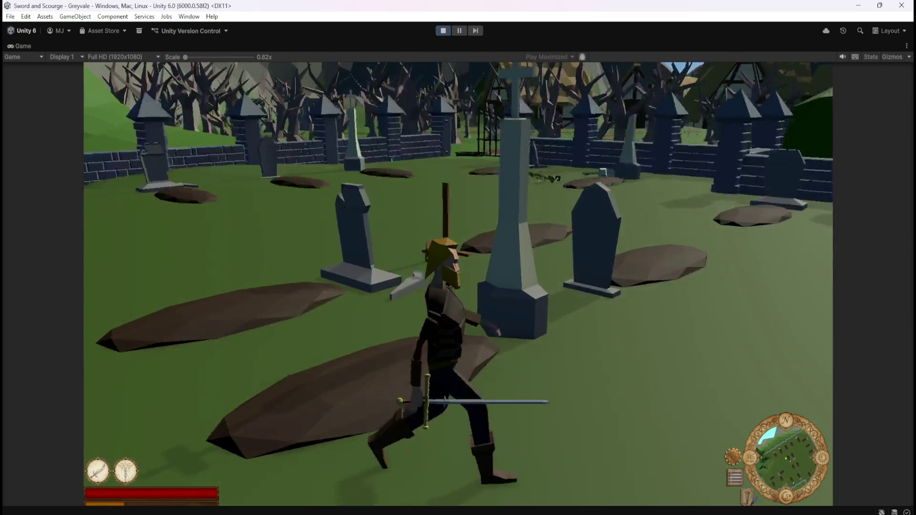
key(w)
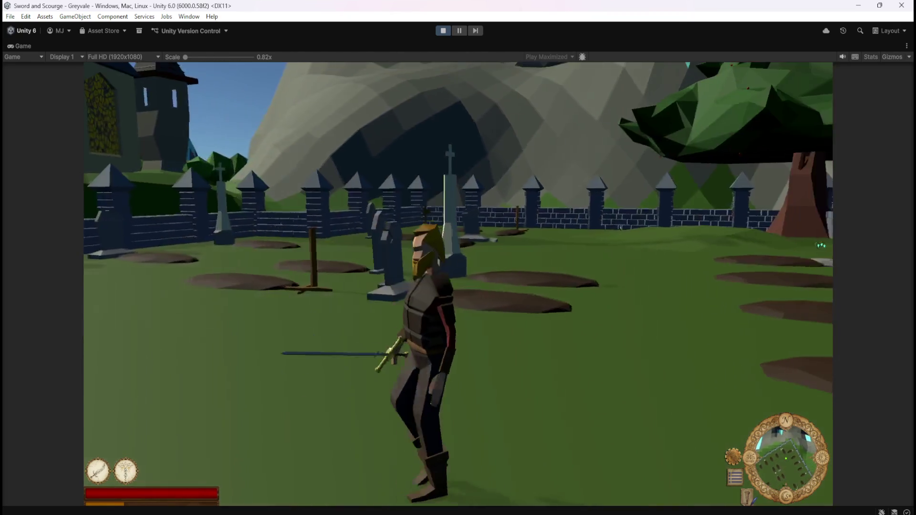
key(w)
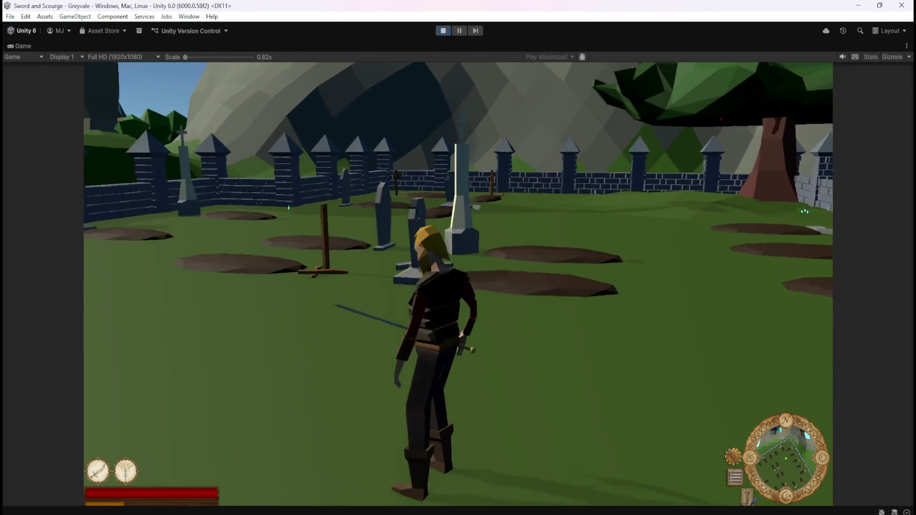
key(w)
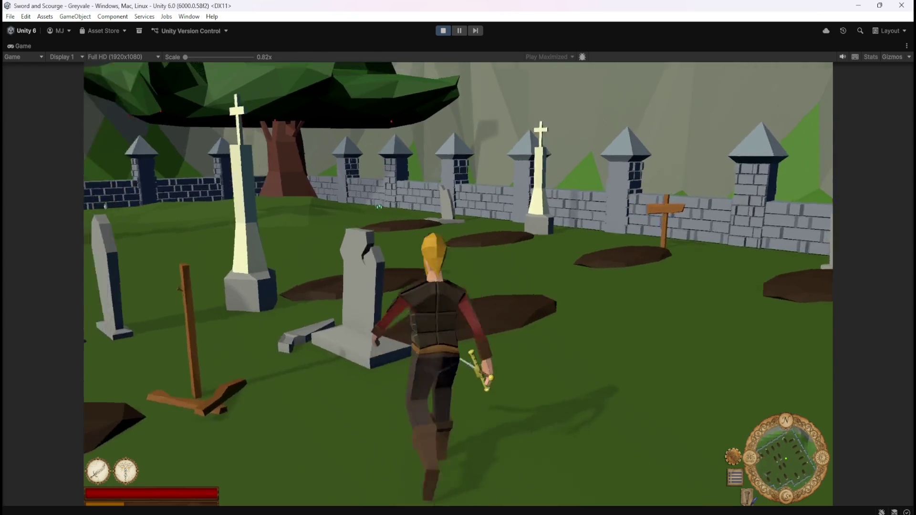
key(w)
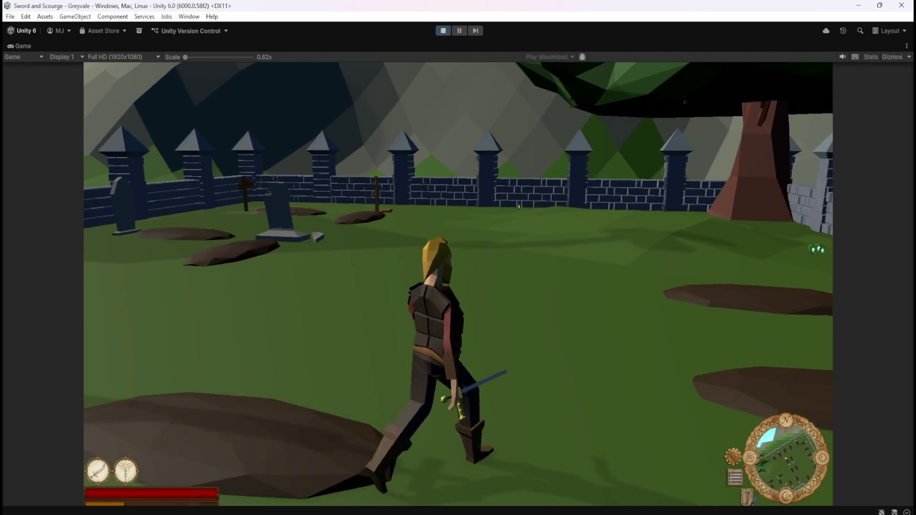
key(w)
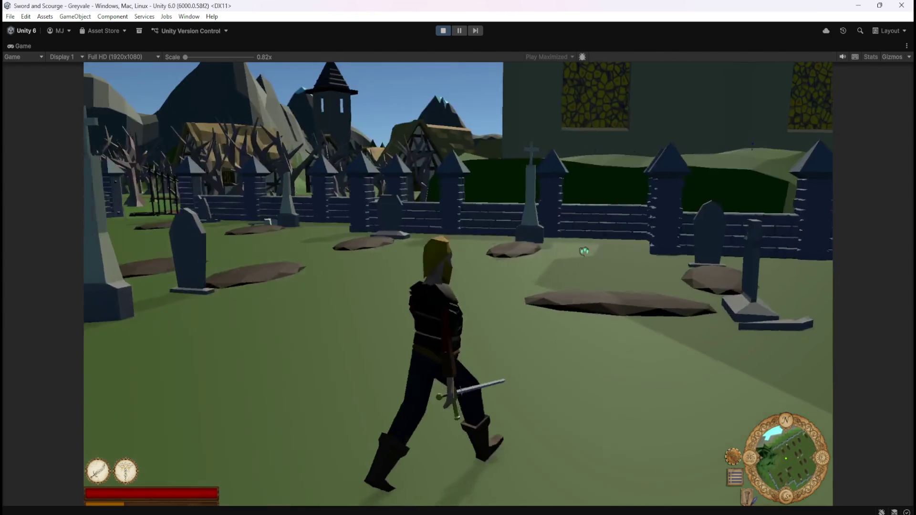
key(w)
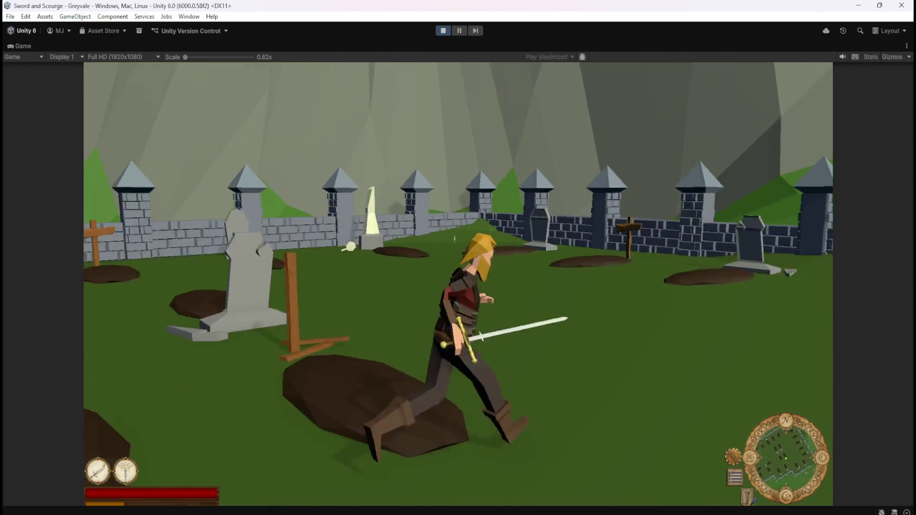
key(s)
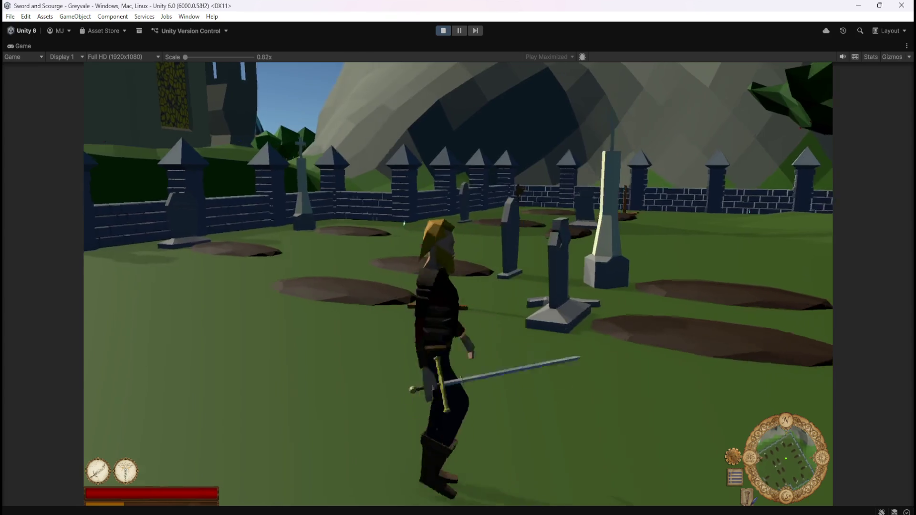
key(w)
key(w)
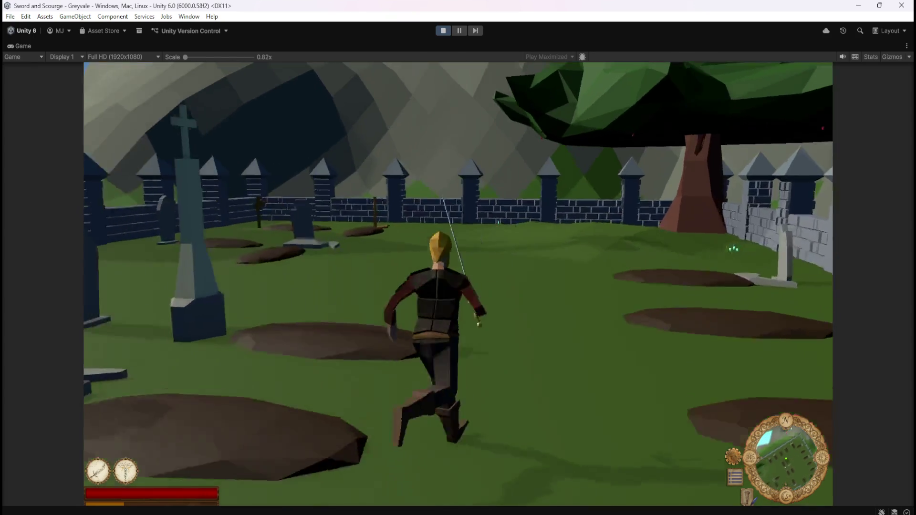
Step: Kill a skeleton and take its Bones and Topaz into the inventory
key(w)
click(750, 214)
click(751, 213)
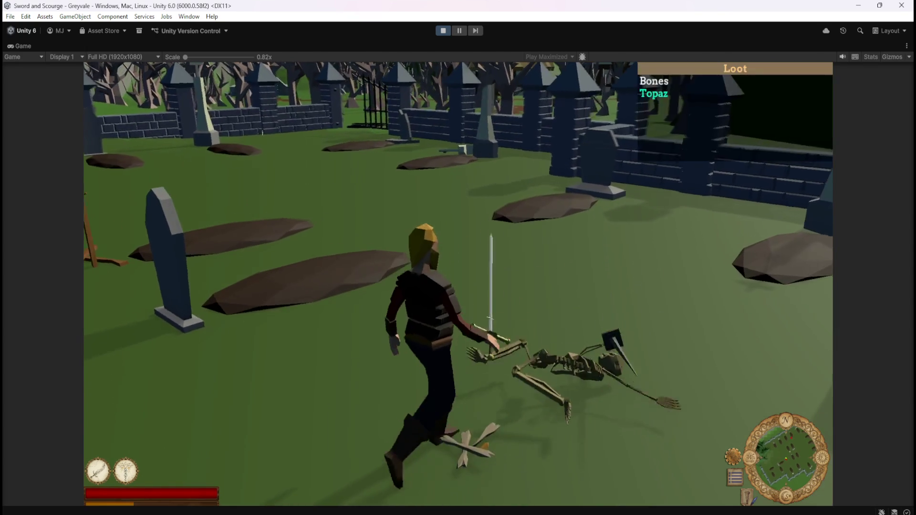
key(i)
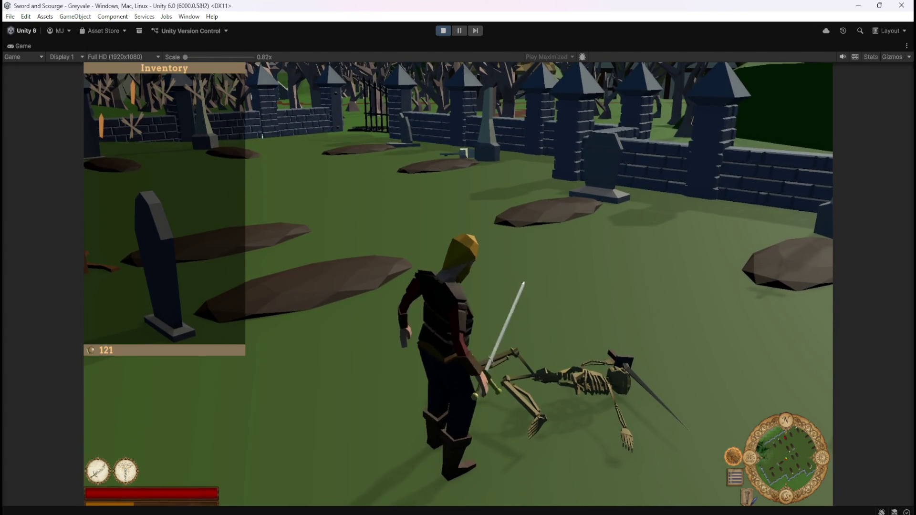
key(i)
Step: Defeat the remaining skeletons with the sword ability and collect the last loot
key(w)
key(w)
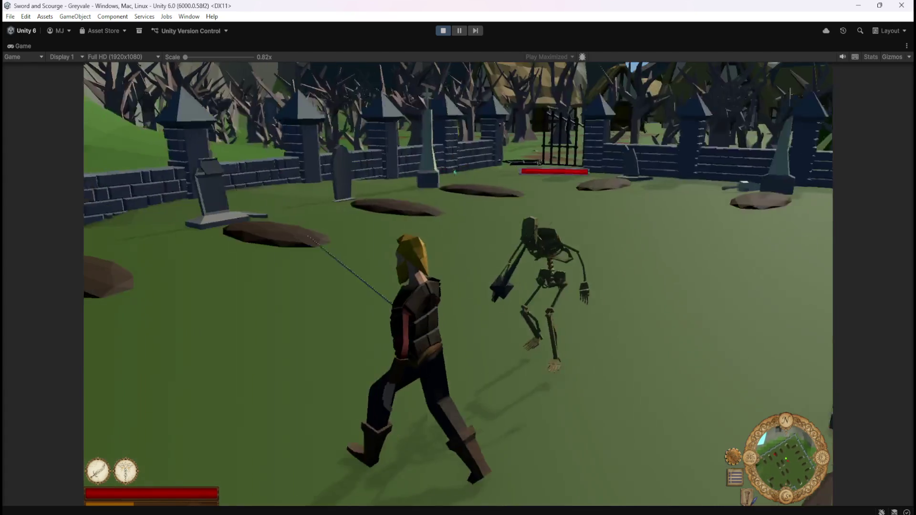
key(w)
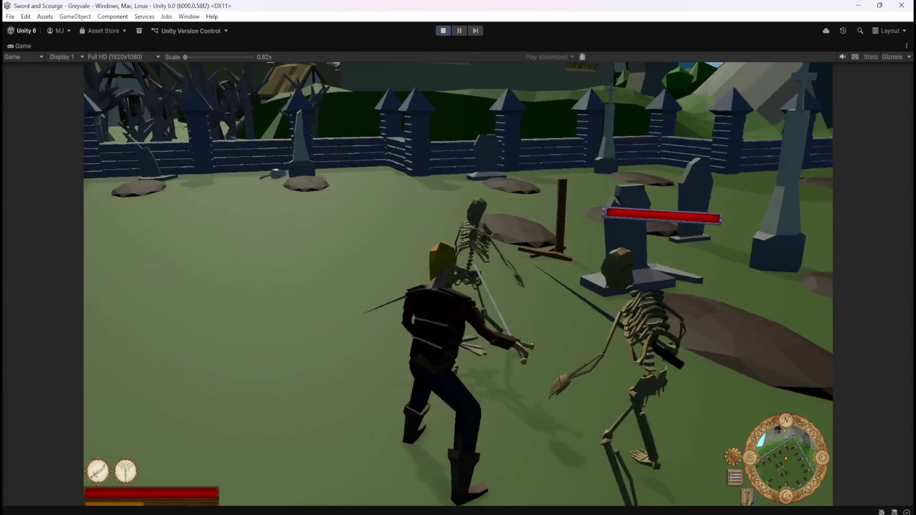
key(1)
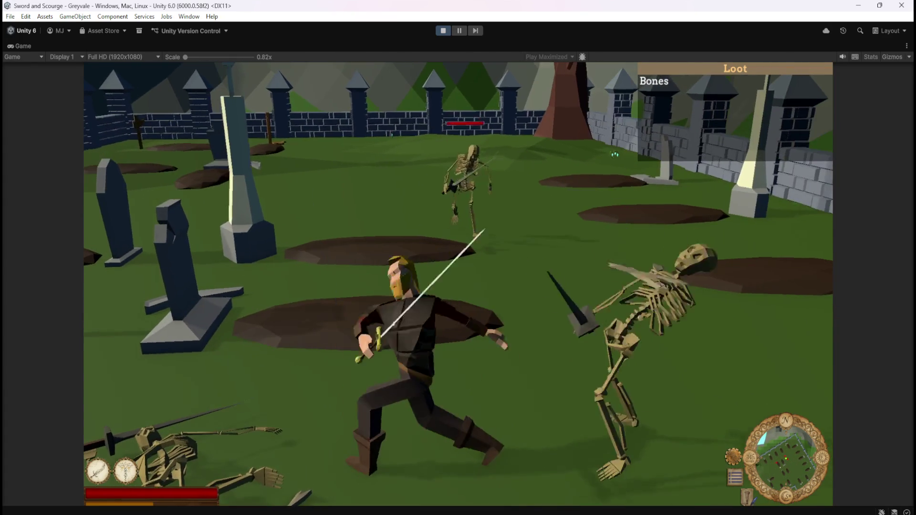
key(w)
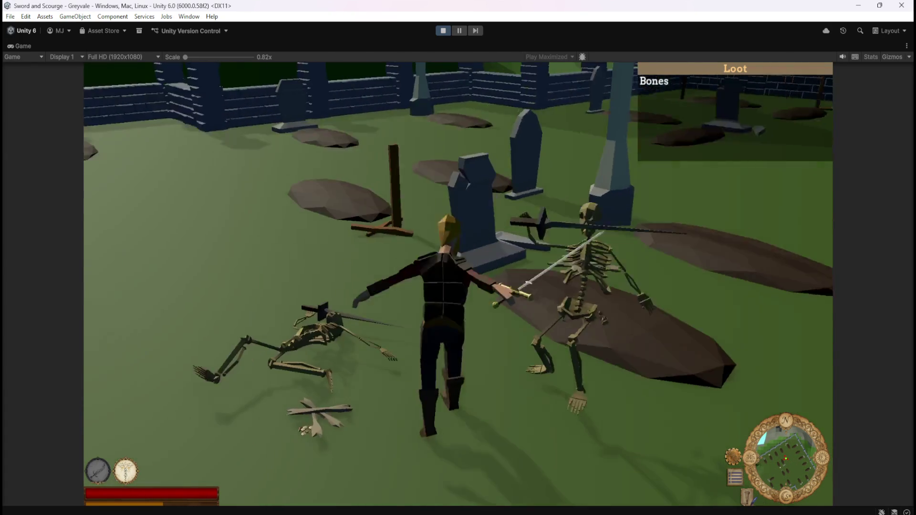
key(w)
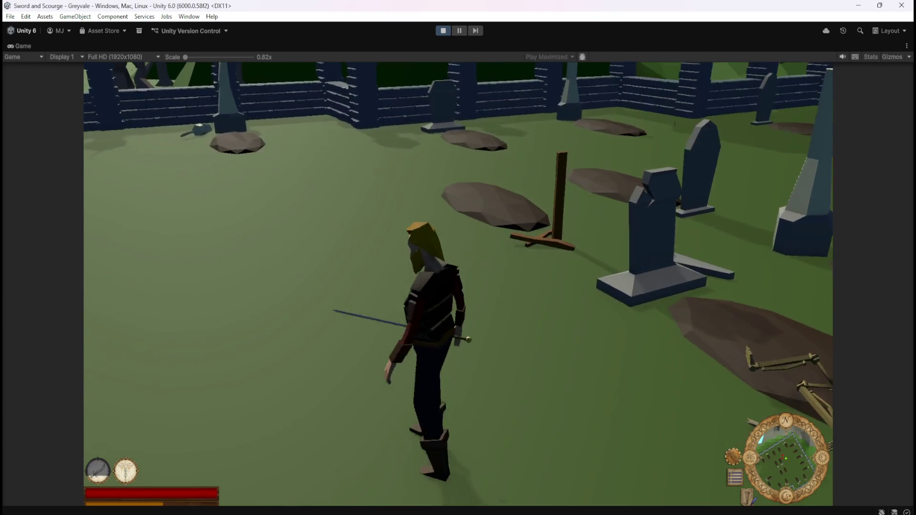
key(w)
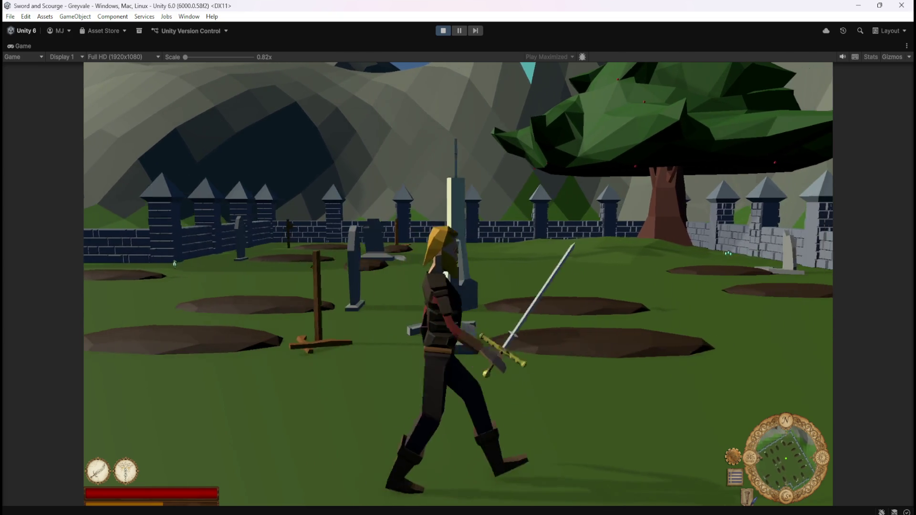
key(a)
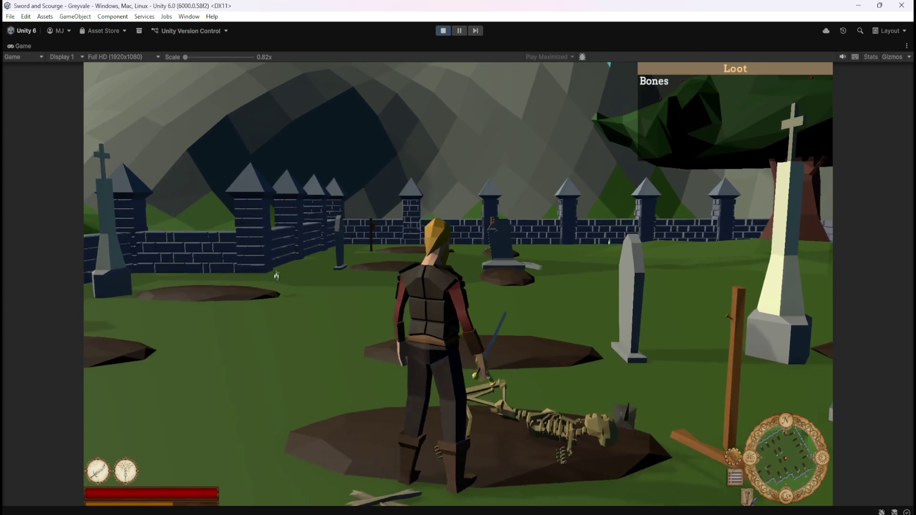
key(w)
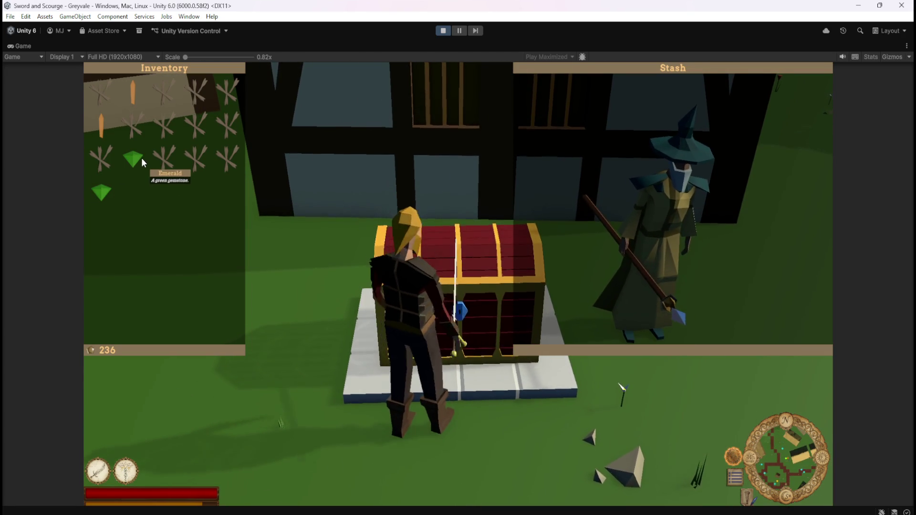
mouse_move(163, 158)
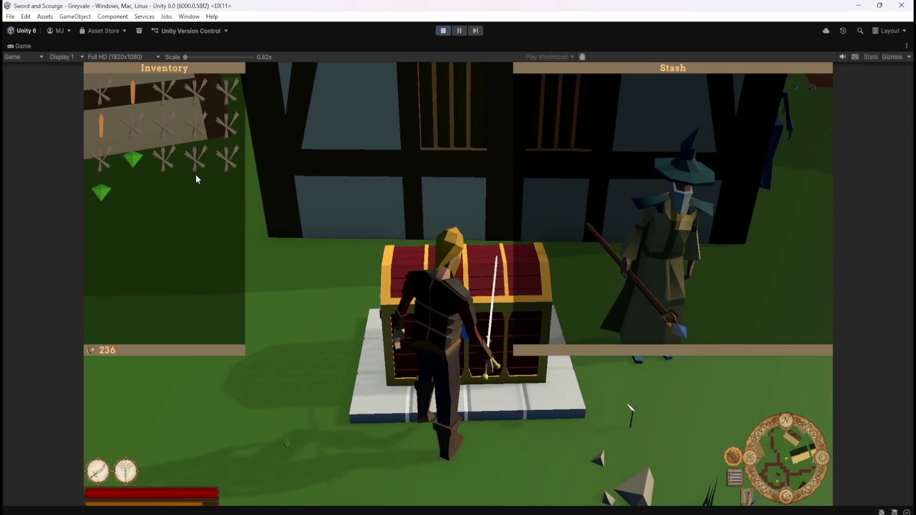
mouse_move(133, 163)
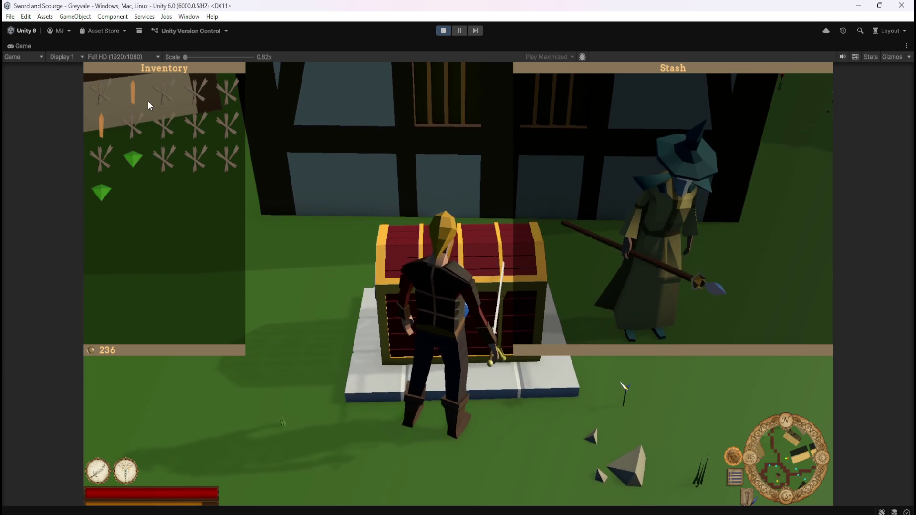
click(136, 94)
Step: Move the Topaz and Emeralds from the Inventory into the Stash
click(107, 131)
click(135, 165)
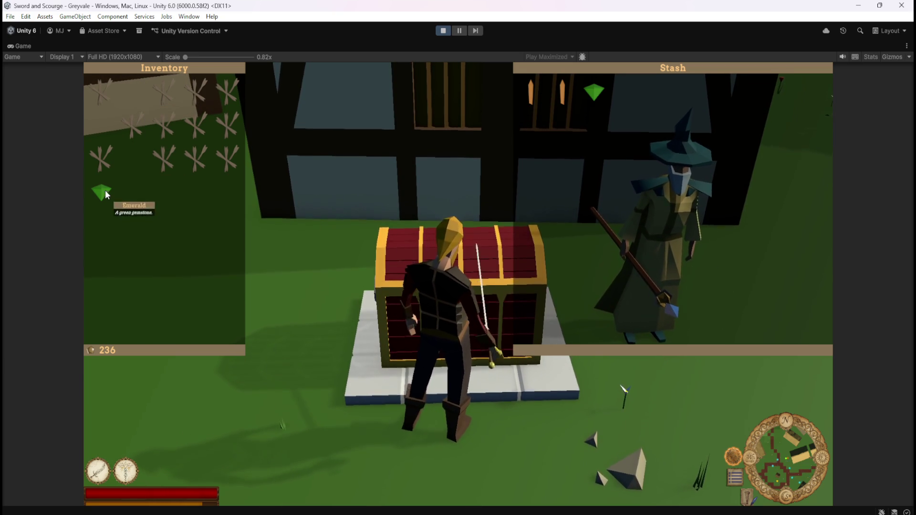
click(105, 190)
Step: Transfer the first several Bones from the Inventory into the Stash
click(136, 131)
click(154, 140)
click(196, 127)
click(201, 155)
click(227, 156)
Step: Move the last Bones into the Stash, emptying the Inventory
click(226, 120)
click(221, 93)
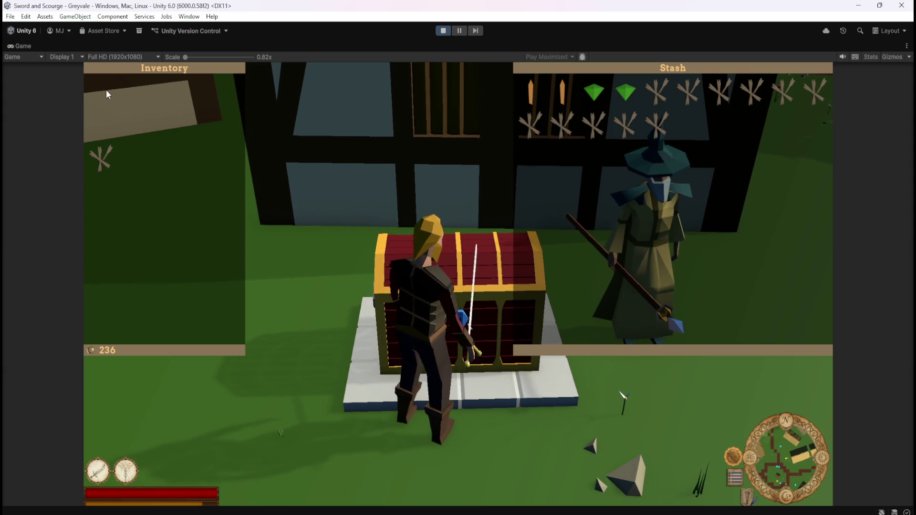
click(105, 89)
click(104, 149)
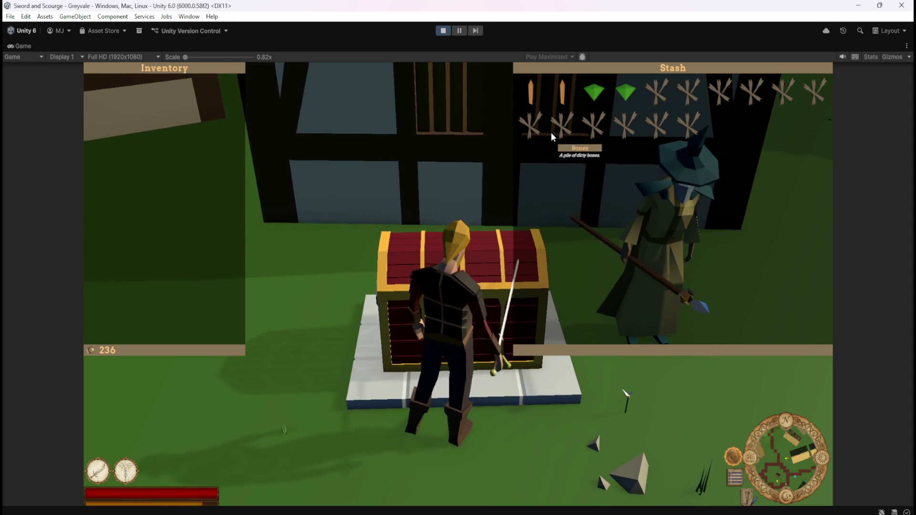
Step: Drag a Bones from the Stash into the Inventory, swap it with an Emerald, then return the Emerald
drag(553, 130, 91, 106)
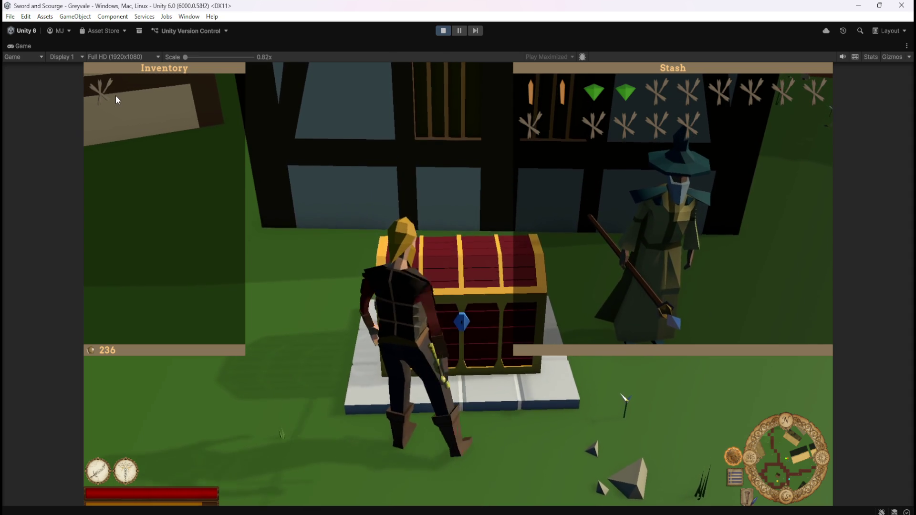
drag(597, 93, 102, 91)
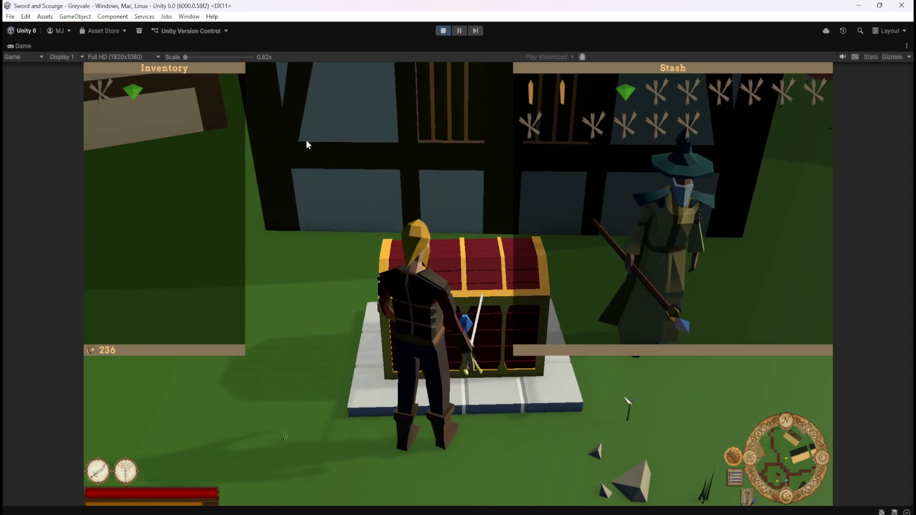
click(123, 93)
Step: Bring a Topaz and a Bones into the Inventory, then send the Topaz back
click(563, 93)
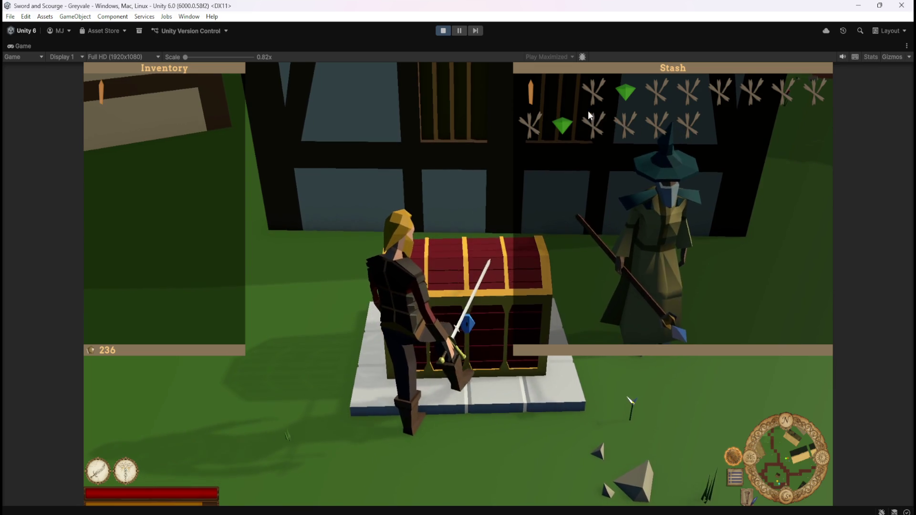
click(688, 125)
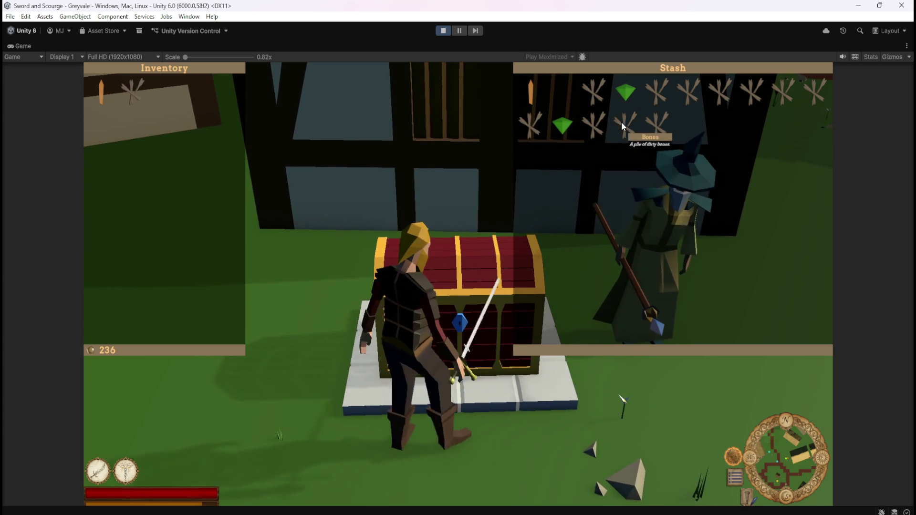
click(106, 93)
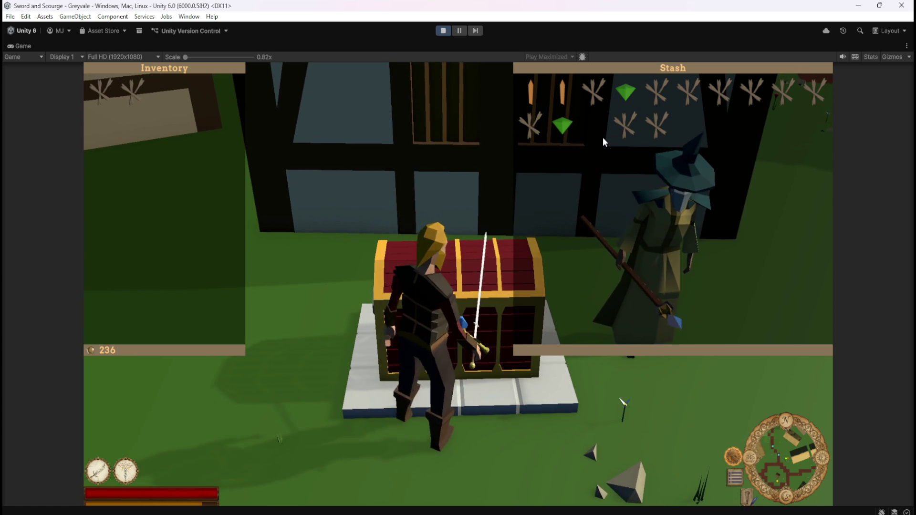
Step: Pull several Bones and a Topaz from the Stash into the Inventory
click(595, 125)
click(783, 91)
click(752, 90)
click(720, 91)
click(689, 91)
click(594, 90)
click(562, 89)
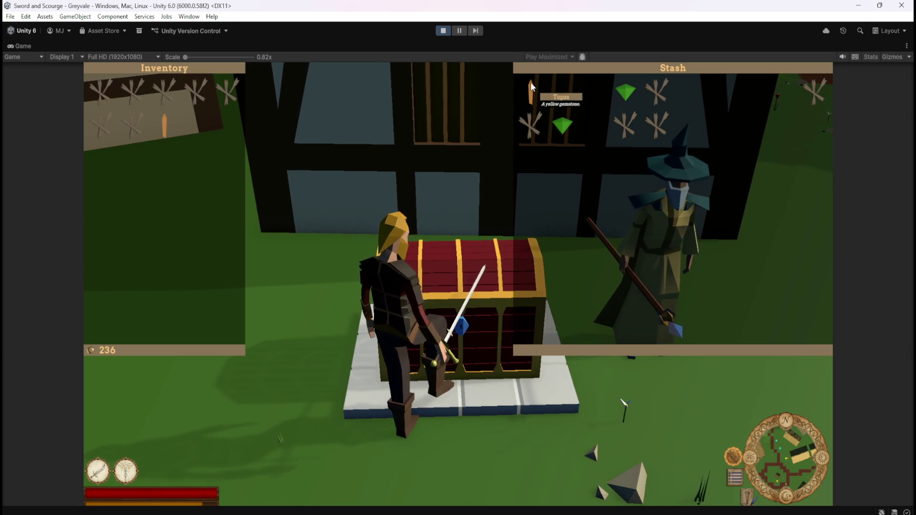
Step: Send those Inventory items back into the Stash
click(130, 126)
click(188, 128)
click(228, 126)
click(193, 94)
click(164, 91)
click(133, 91)
Step: Move three Bones and the Topaz from the Inventory into the Stash
click(100, 126)
click(100, 158)
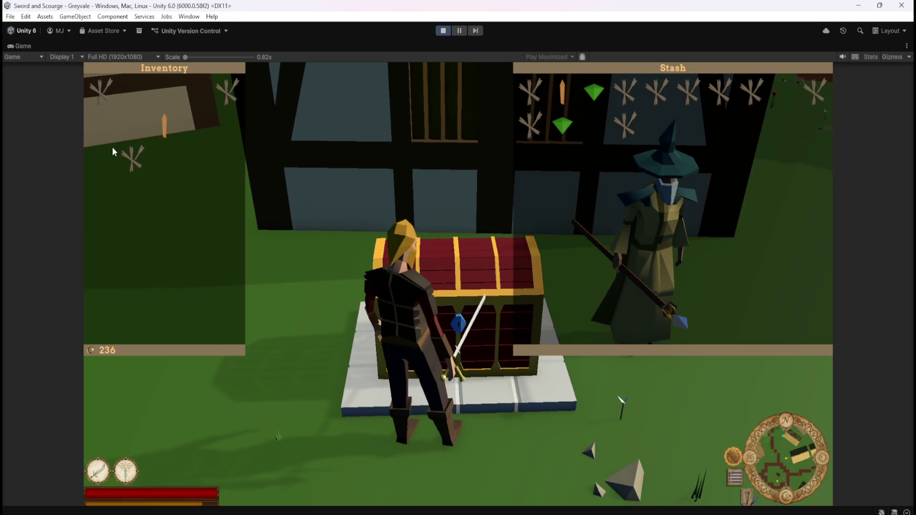
click(164, 126)
click(134, 165)
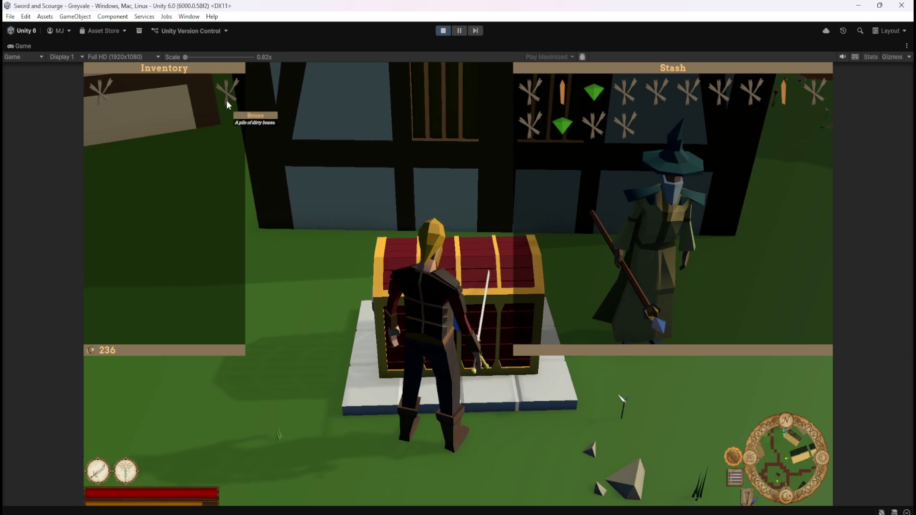
Step: Bring a Bones, an Emerald and a Topaz from the Stash into the Inventory
click(590, 126)
click(561, 125)
click(562, 91)
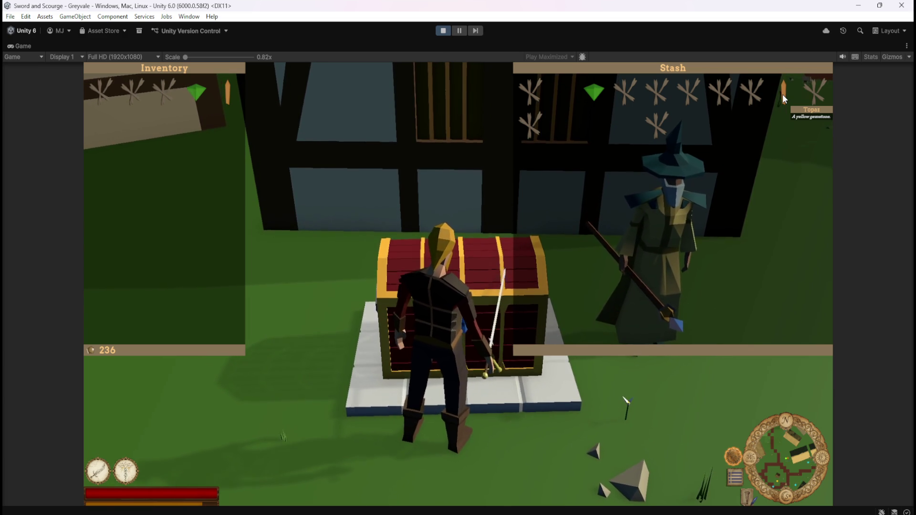
Step: Send two Bones and an Emerald from the Inventory to the Stash
click(144, 92)
click(163, 85)
click(197, 92)
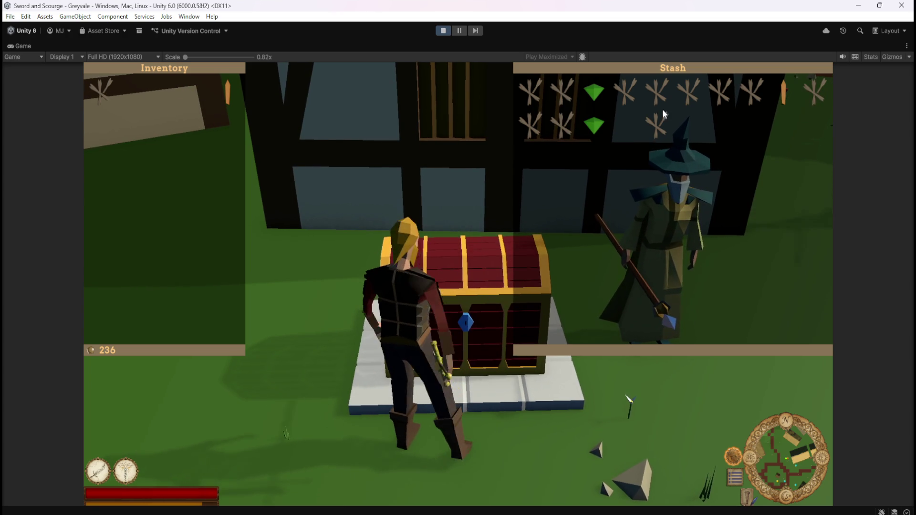
Step: Pull several Bones into the Inventory, returning one to an empty Stash slot
click(560, 90)
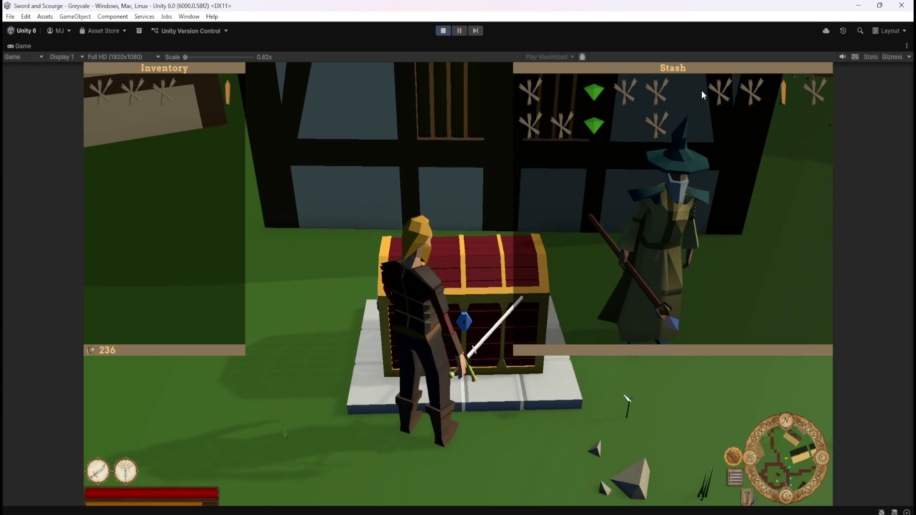
click(702, 90)
click(730, 95)
click(668, 127)
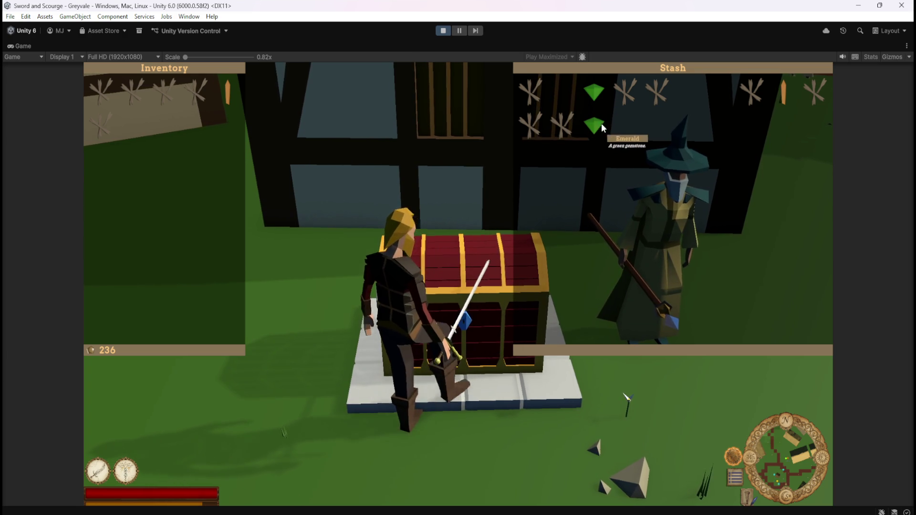
click(132, 98)
Step: Bring both Emeralds into the Inventory, then return them with more Bones to the Stash
click(585, 123)
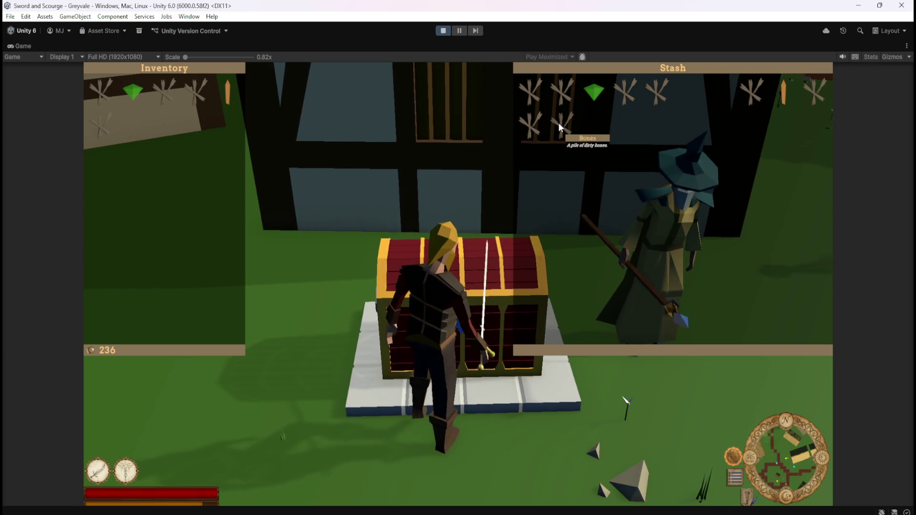
click(596, 93)
click(136, 121)
click(157, 122)
click(167, 93)
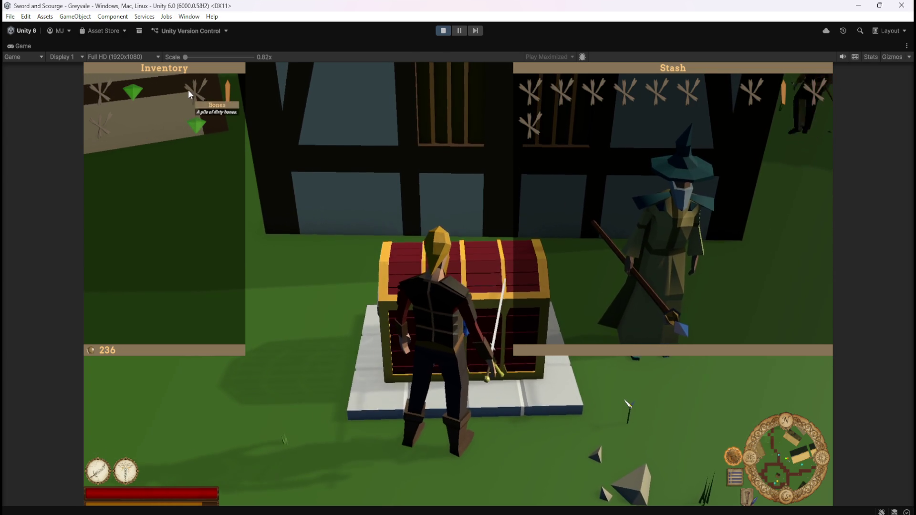
click(188, 90)
click(186, 115)
click(134, 100)
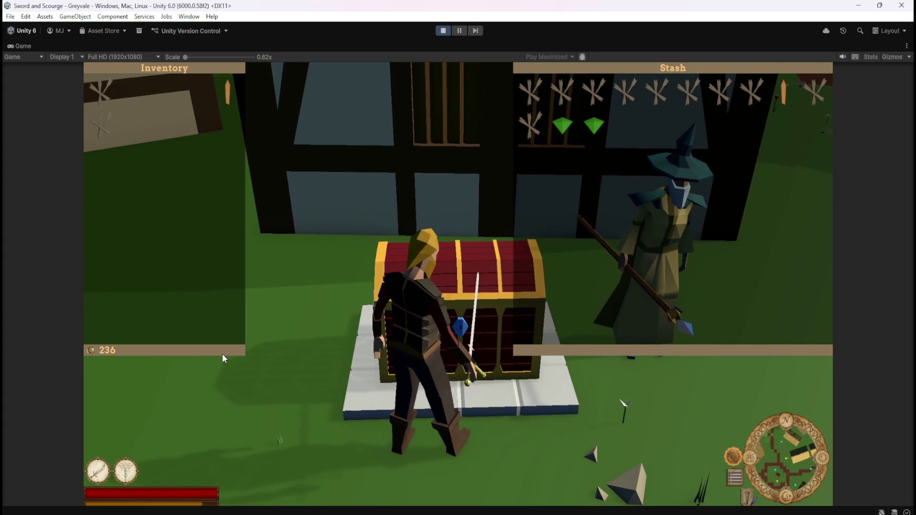
mouse_move(630, 96)
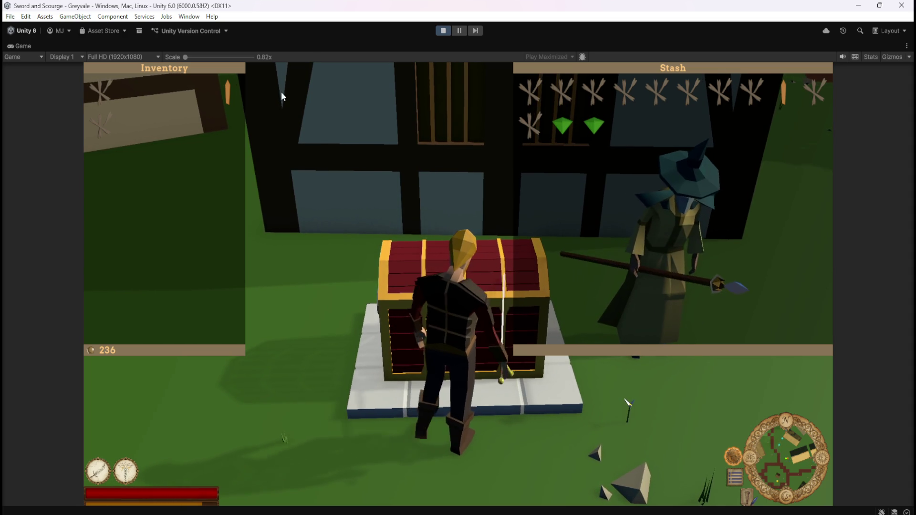
Step: Bring both Emeralds, a Bones and another Stash item into the Inventory
click(650, 150)
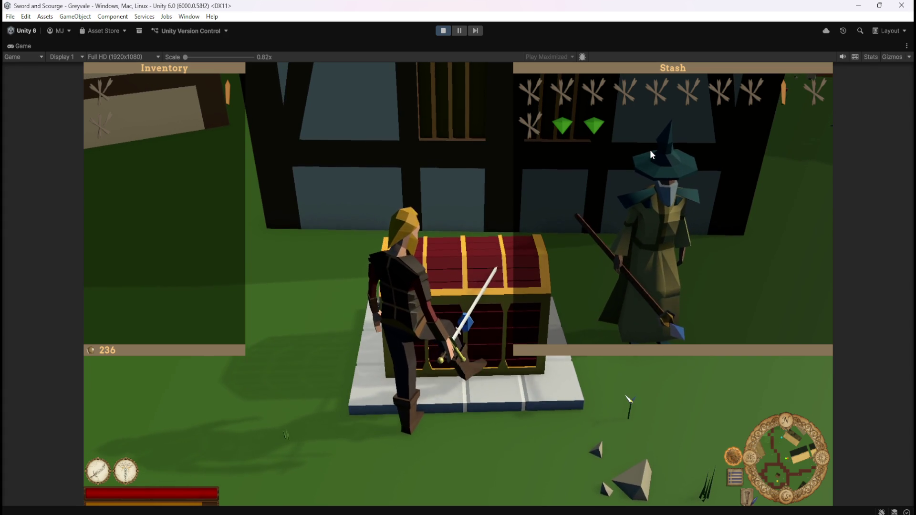
click(594, 127)
click(563, 126)
click(594, 92)
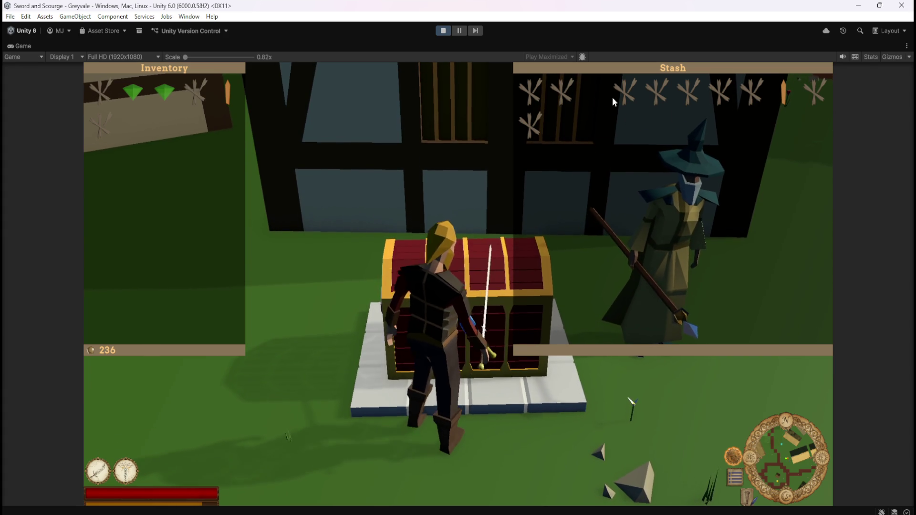
click(638, 101)
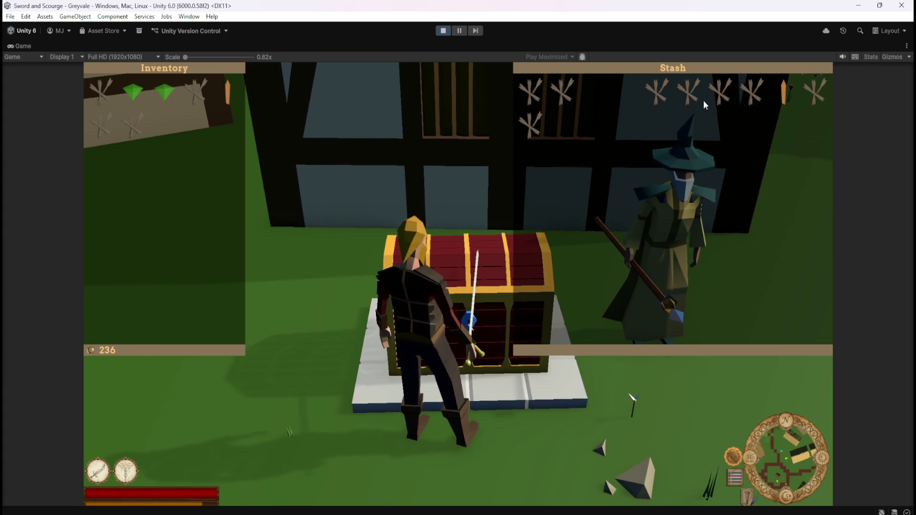
Step: Move two more Stash items into the Inventory and close both panels with Escape
click(721, 93)
click(752, 93)
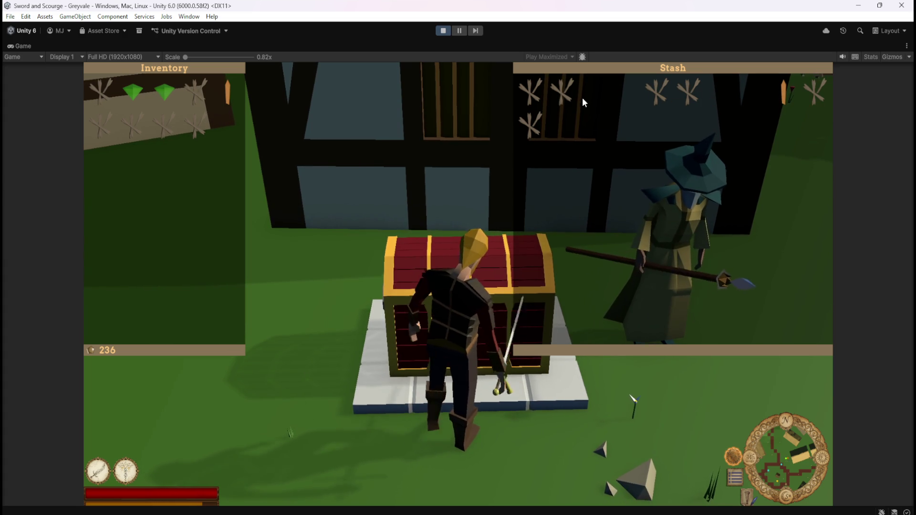
key(Escape)
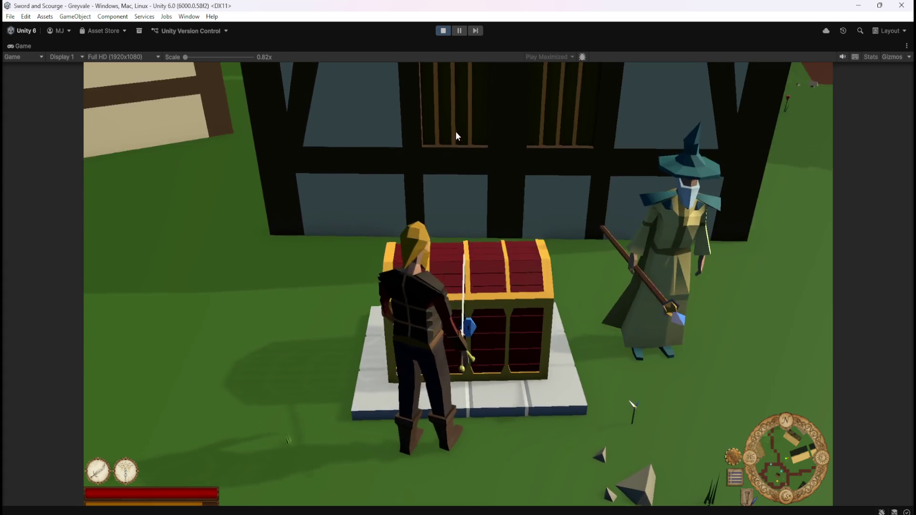